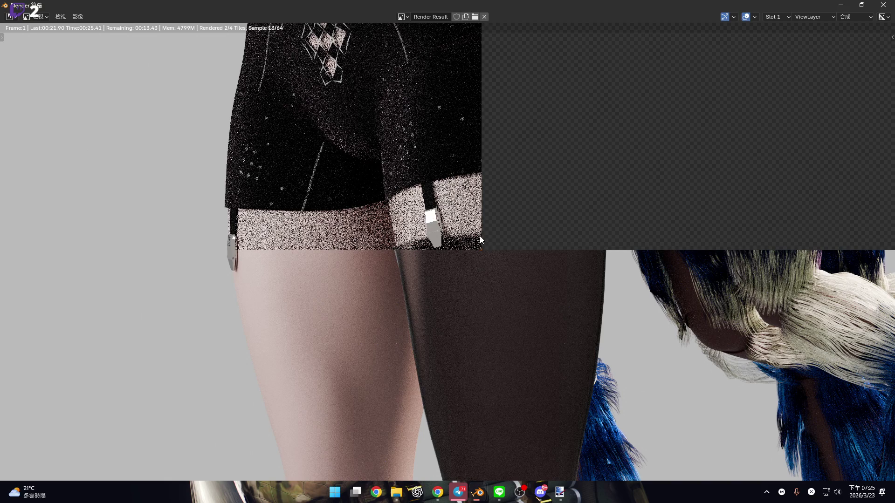
- Zoom in and out on the dark opaque stockings in the Render Result
scroll(469, 281, "up", 3)
scroll(425, 303, "up", 5)
scroll(398, 257, "up", 2)
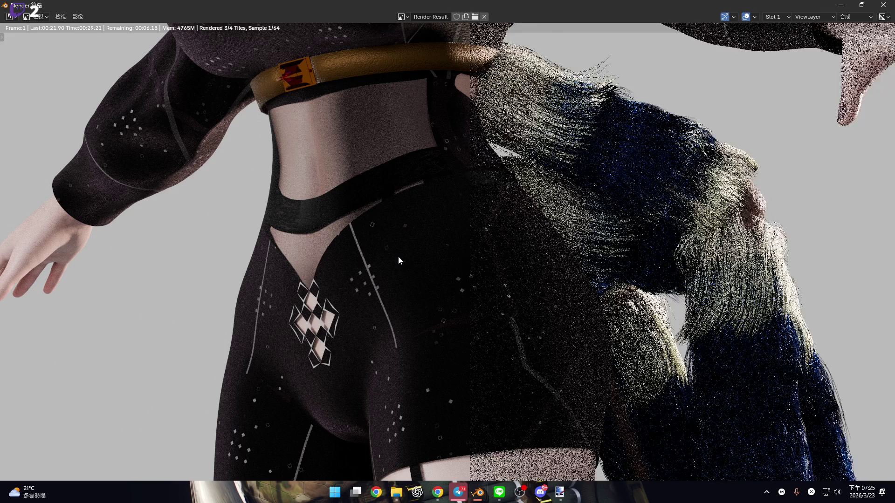
scroll(398, 256, "down", 4)
scroll(405, 302, "down", 4)
scroll(404, 327, "down", 3)
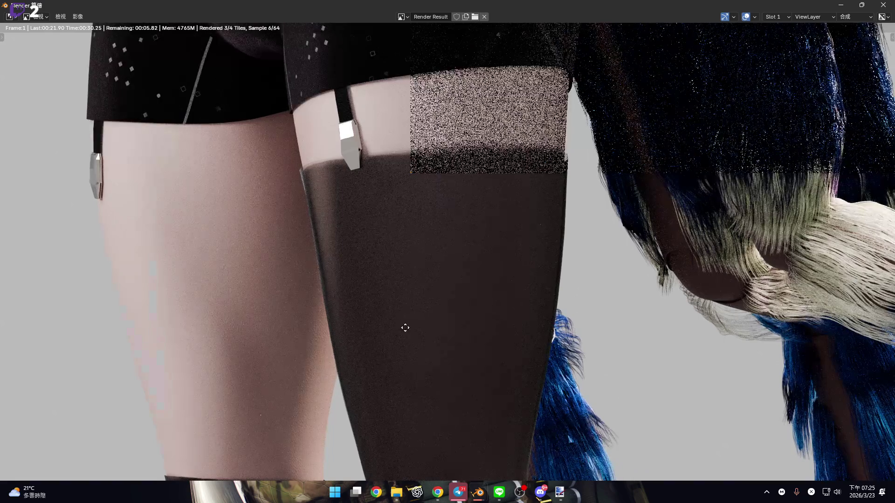
scroll(406, 142, "down", 3)
scroll(406, 140, "down", 2)
scroll(374, 236, "up", 5)
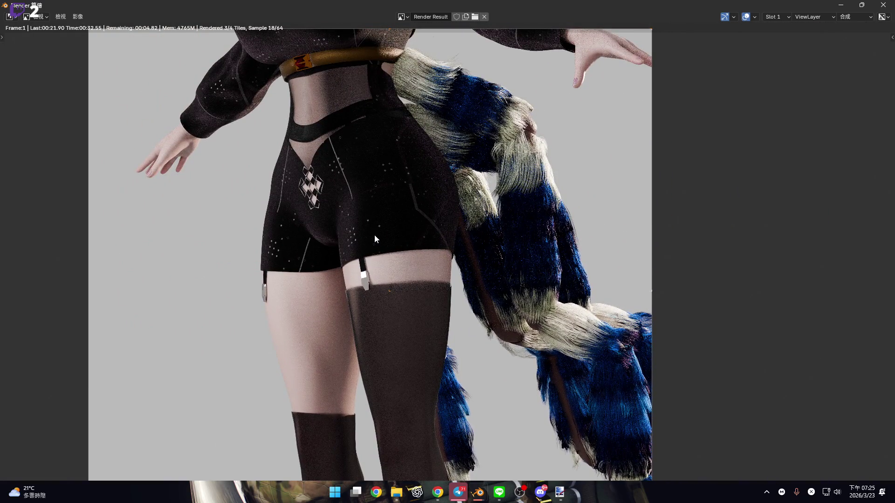
scroll(374, 234, "up", 5)
scroll(368, 317, "up", 7)
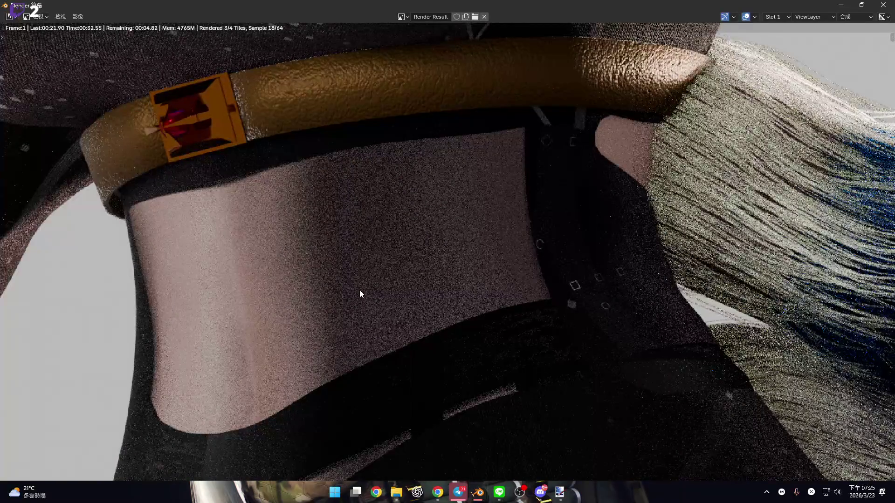
scroll(361, 292, "down", 4)
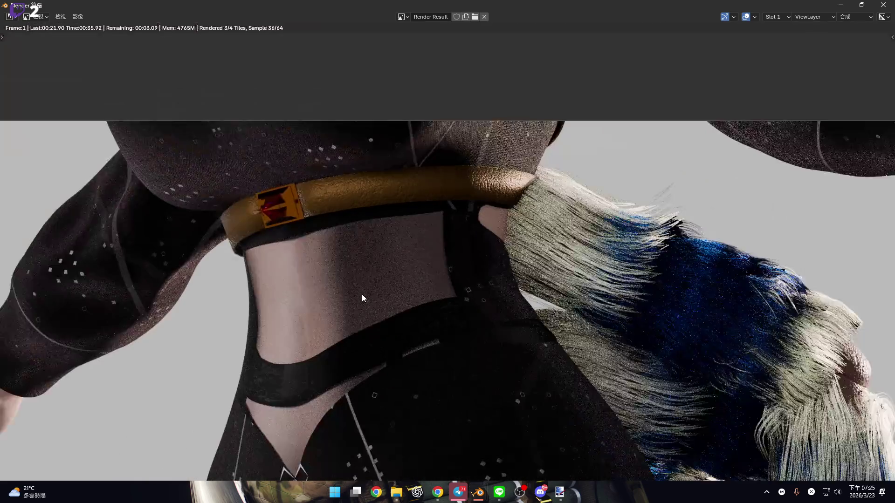
- Pan up to inspect the shorts above the stocking, then close the render window
middle_click_drag(384, 321, 435, 211)
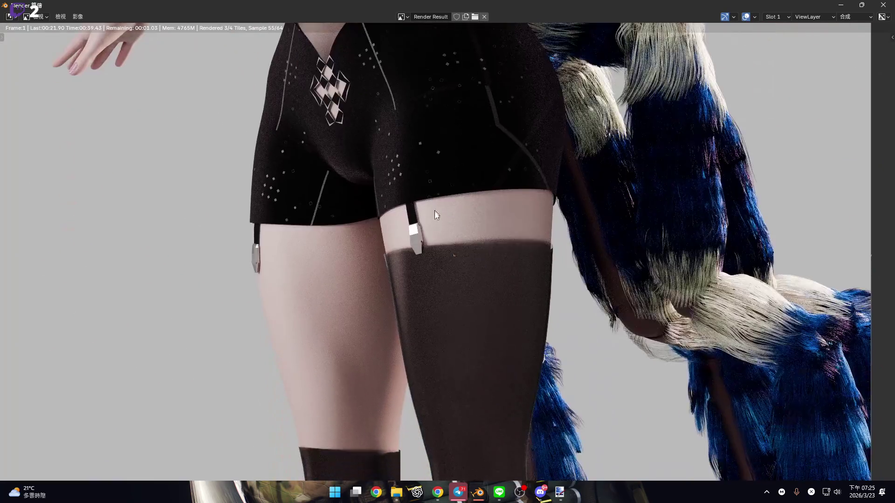
scroll(430, 240, "up", 2)
scroll(432, 247, "up", 2)
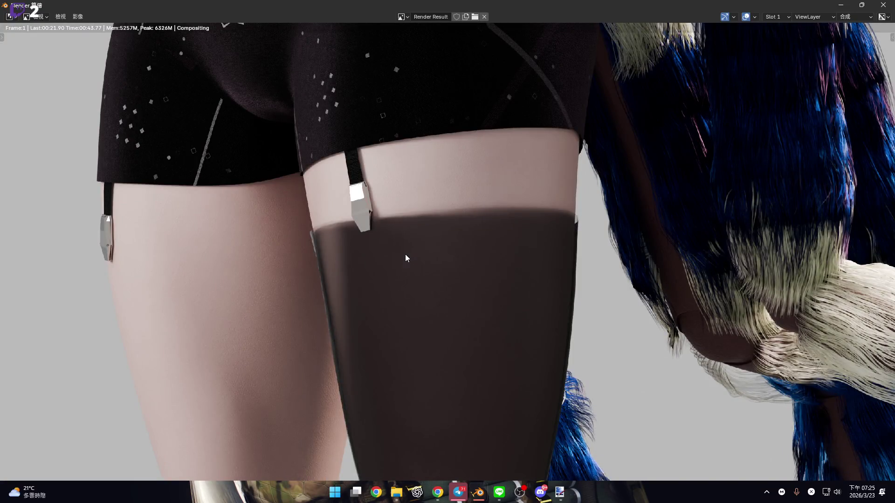
middle_click_drag(404, 254, 519, 296)
scroll(521, 298, "up", 3)
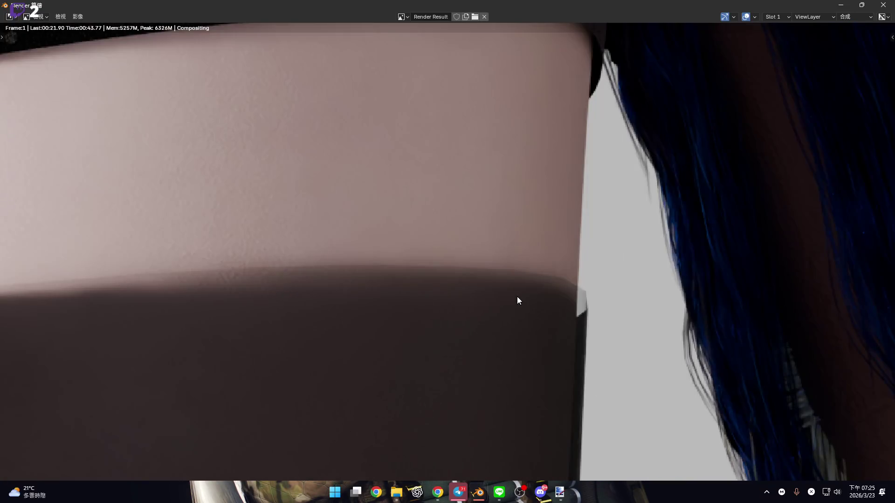
scroll(516, 296, "up", 2)
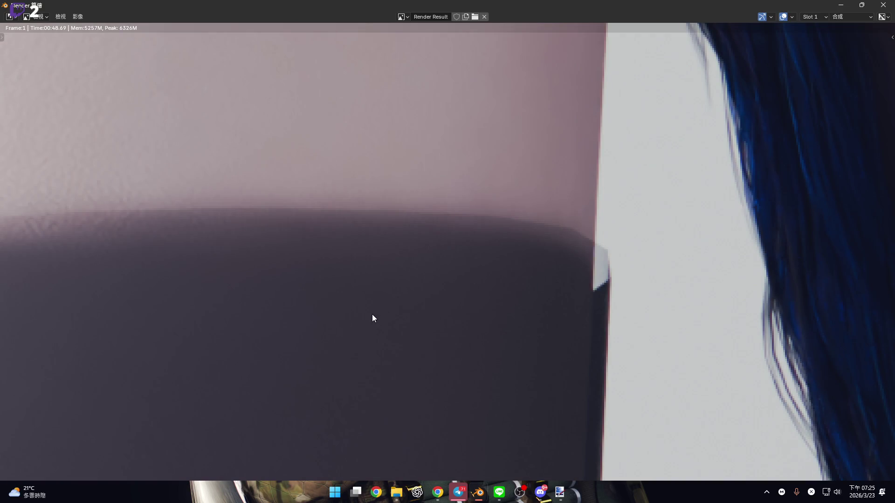
scroll(372, 319, "down", 5)
scroll(371, 208, "up", 2)
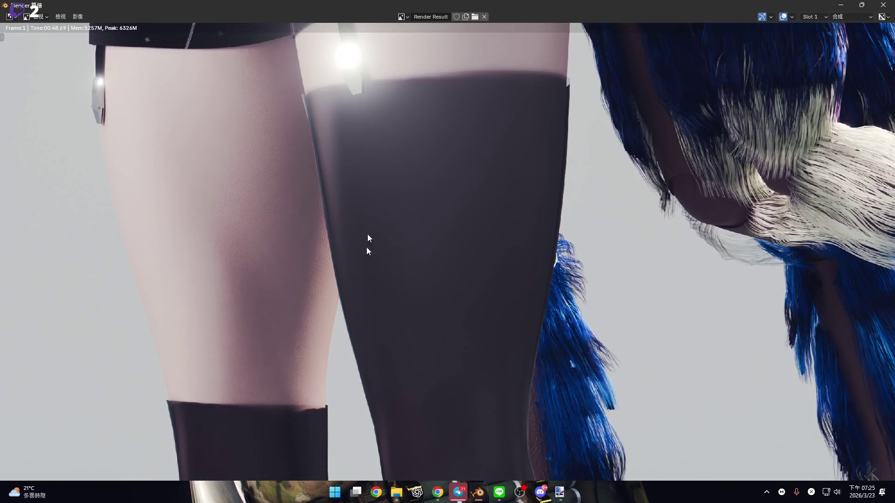
scroll(399, 165, "up", 1)
scroll(399, 165, "up", 1)
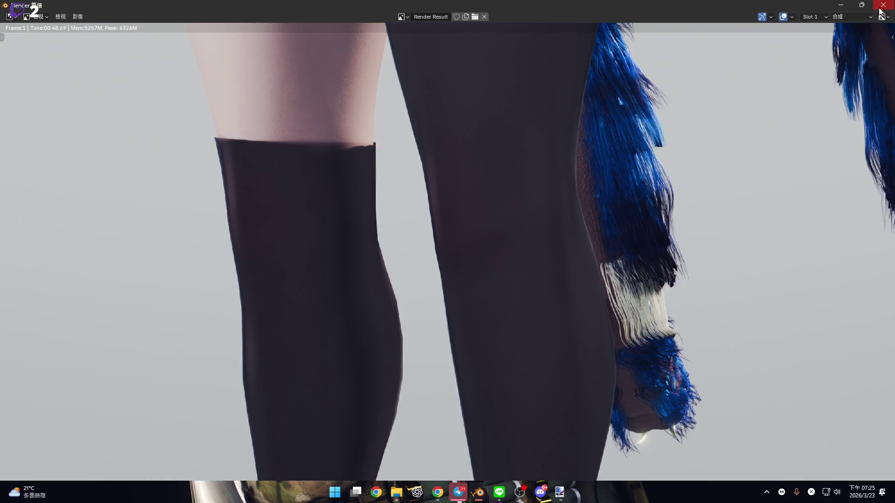
left_click(883, 5)
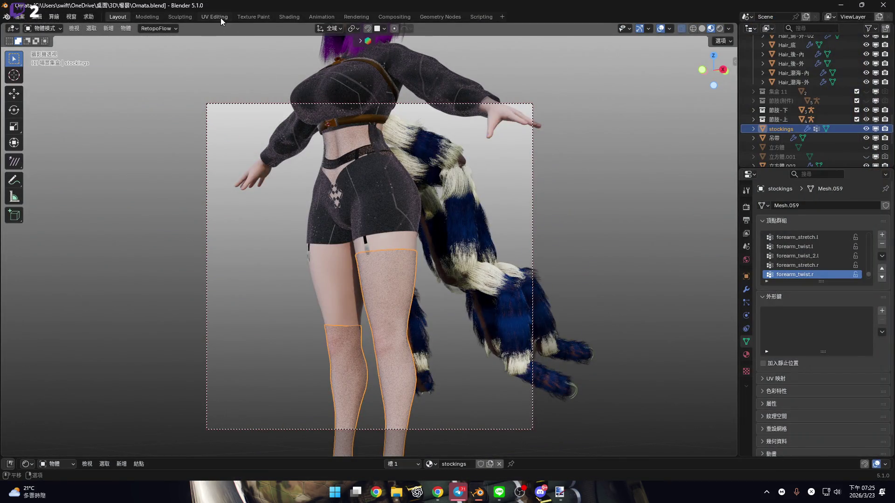
- In UV Editing, Conformal-unwrap the stocking UVs into two leg-shaped islands
key("ctrl+Page_Down")
key("ctrl+Page_Down")
key("ctrl+Page_Down")
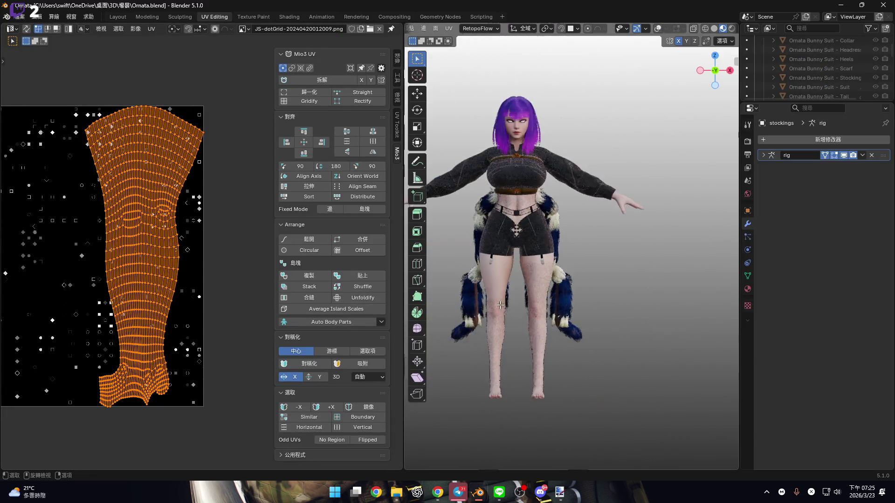
key("u")
left_click(499, 310)
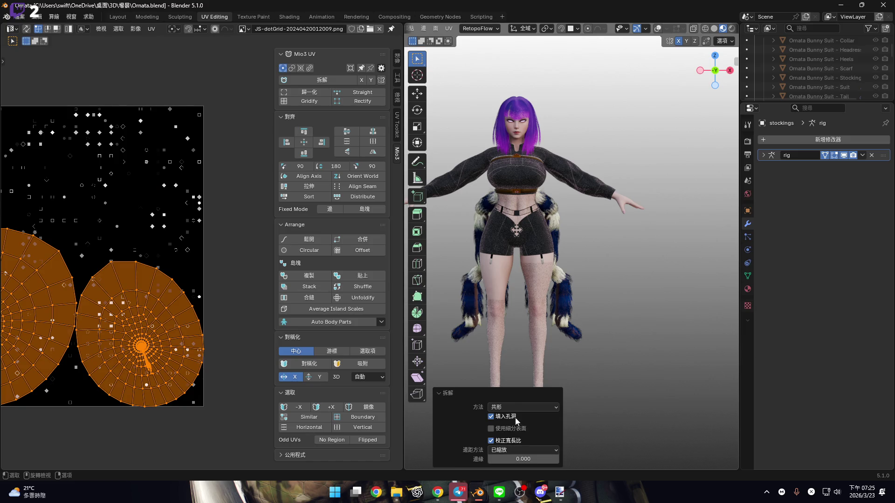
left_click(513, 406)
key("ctrl+z")
scroll(130, 329, "up", 2)
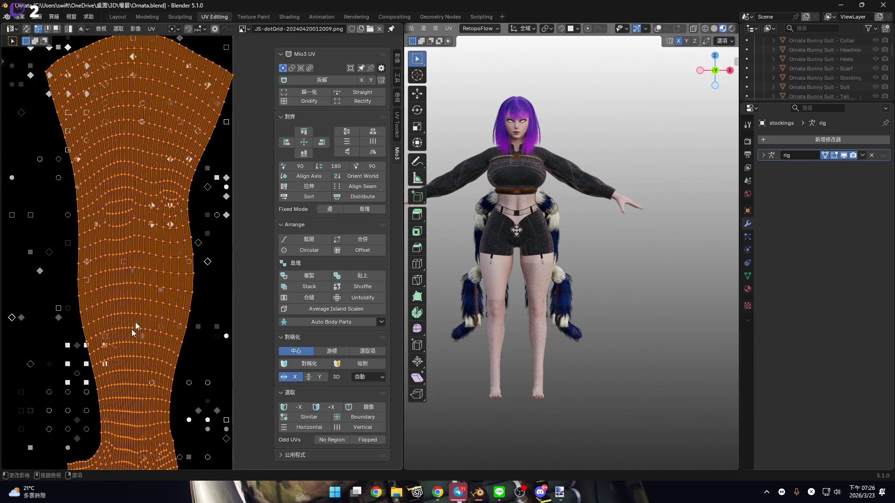
scroll(172, 293, "down", 2)
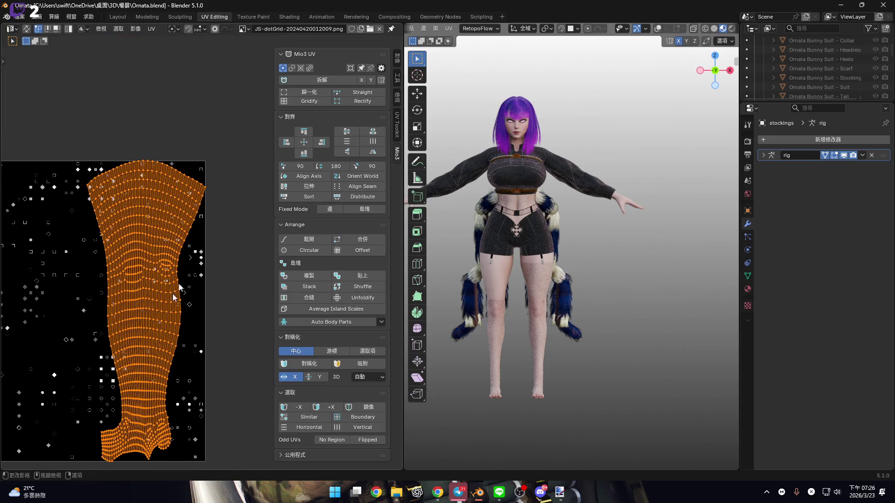
- Try Gridify on the leg island, undo it, and return to Layout with an enlarged Shader Editor
left_click(320, 102)
scroll(124, 324, "up", 2)
key("ctrl+z")
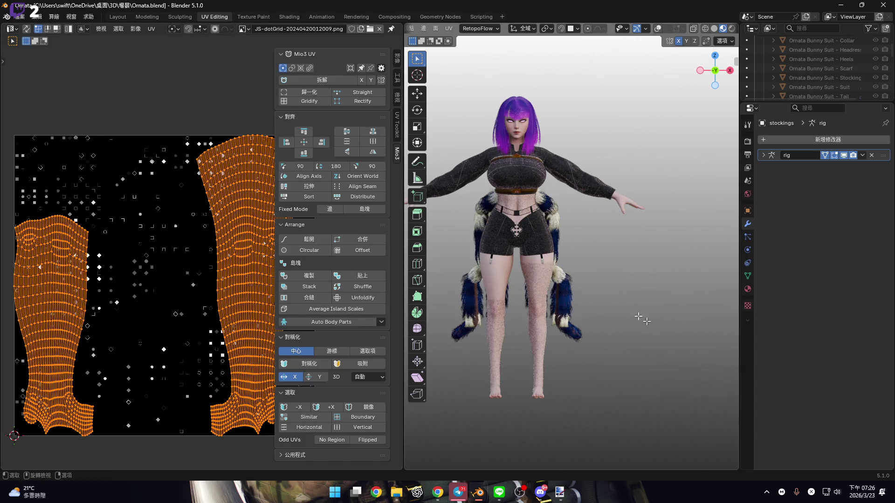
scroll(525, 345, "up", 3)
scroll(525, 344, "up", 3)
scroll(526, 344, "up", 3)
scroll(525, 345, "up", 2)
middle_click_drag(525, 345, 512, 342)
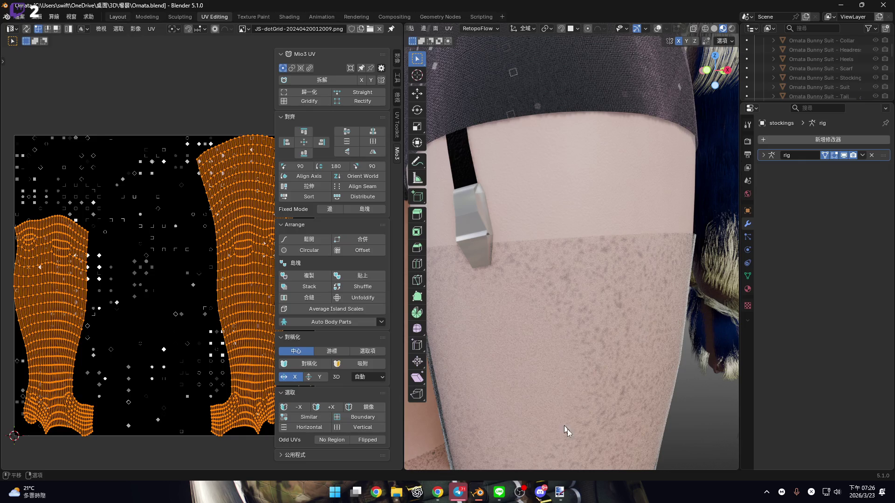
left_click(117, 17)
left_click_drag(584, 458, 584, 241)
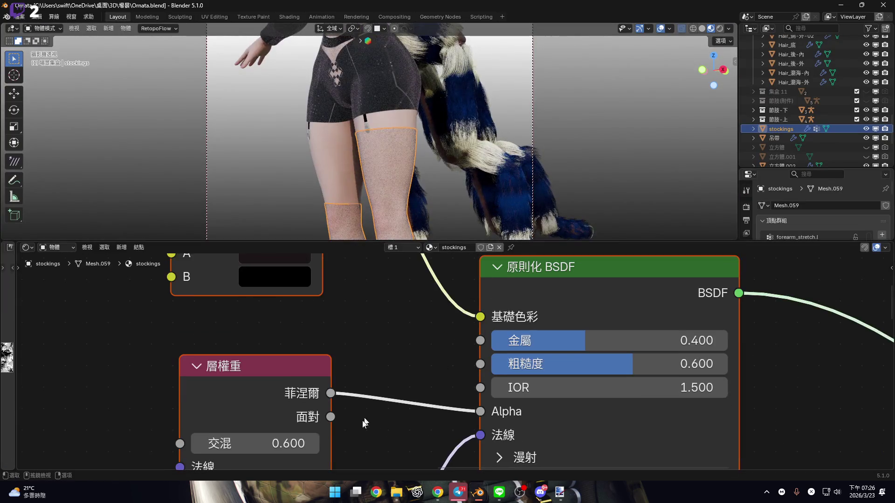
- Link the Layer Weight node's Facing output to the Principled BSDF Alpha input
left_click_drag(330, 416, 481, 411)
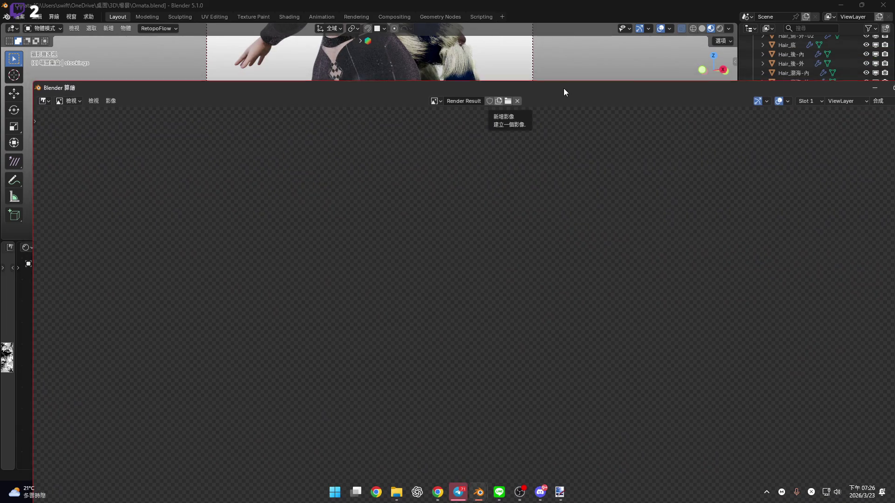
- Maximize the render and inspect the sheer legs, thighs and shorts up close, then close it
double_click(563, 88)
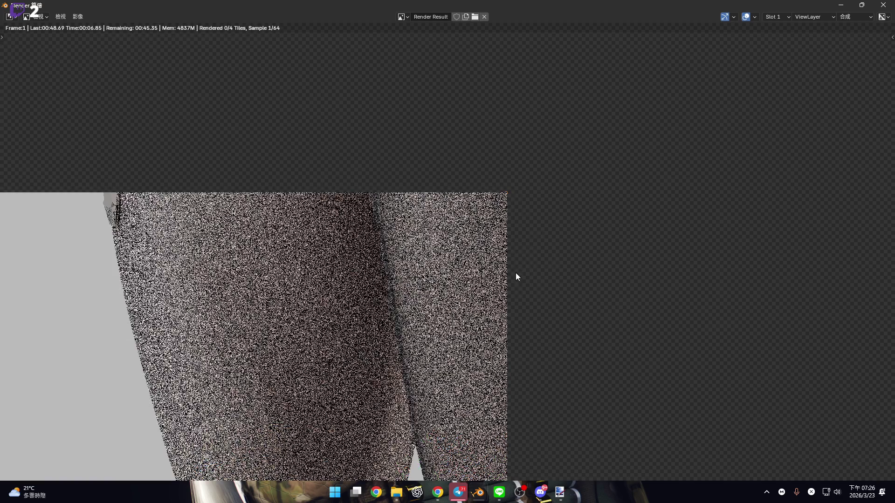
scroll(446, 259, "up", 1)
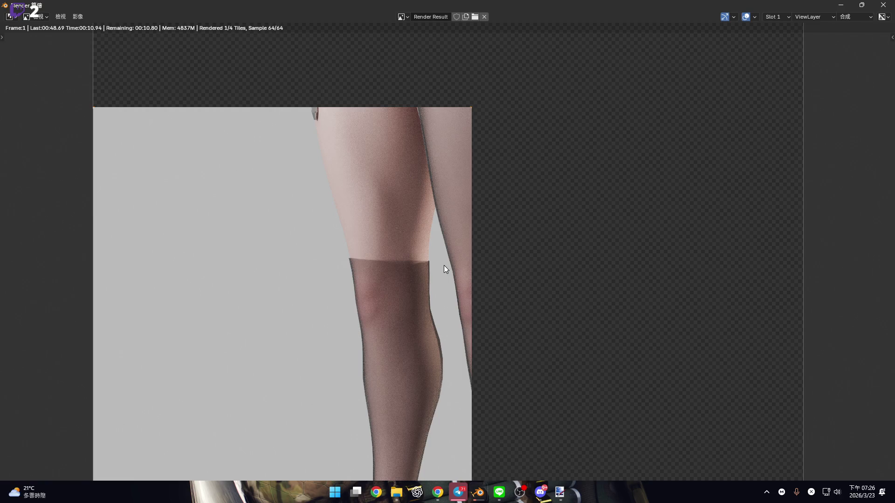
middle_click_drag(443, 265, 410, 345)
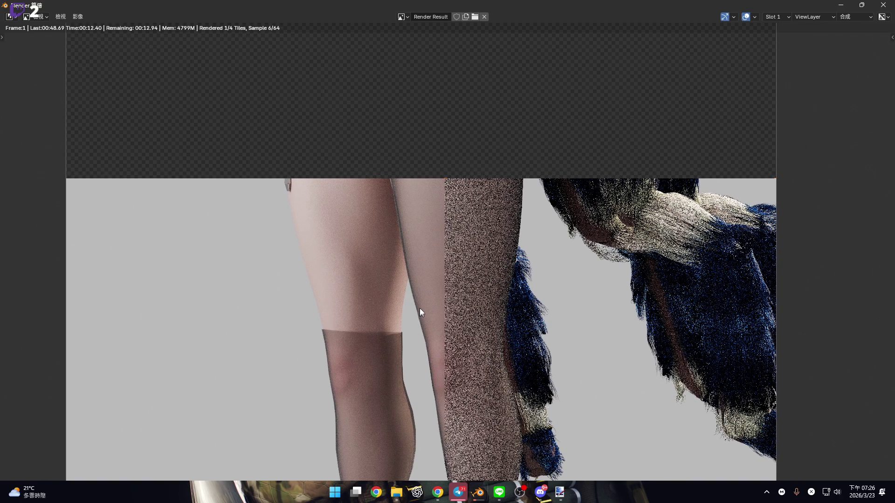
middle_click_drag(422, 303, 422, 379)
scroll(432, 294, "up", 1)
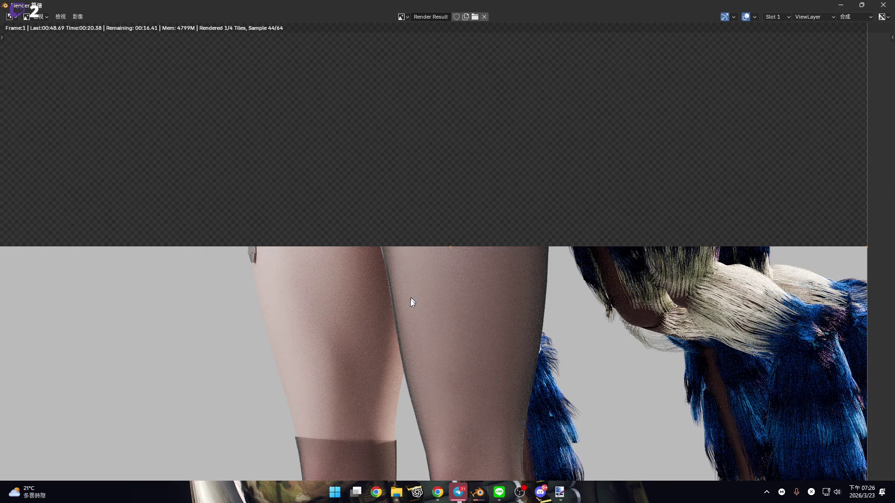
scroll(410, 298, "down", 1)
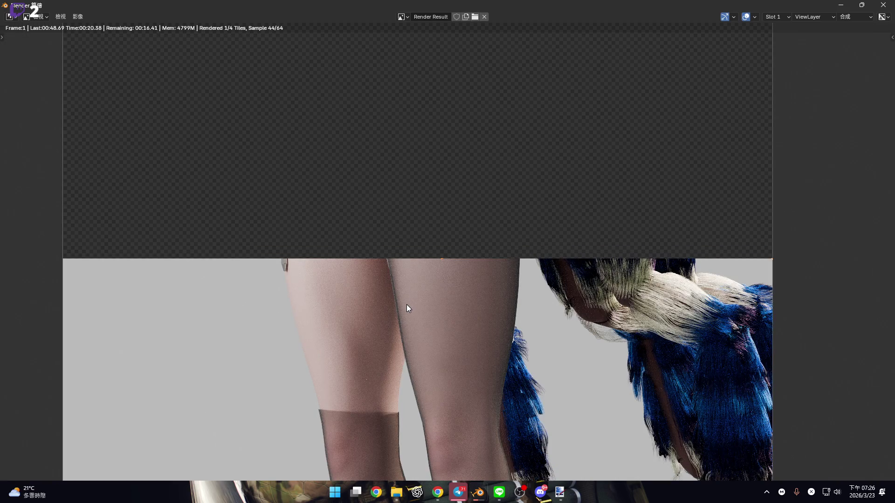
mouse_move(405, 307)
middle_mouse_down()
mouse_move(404, 349)
mouse_move(420, 288)
mouse_move(432, 375)
middle_mouse_up()
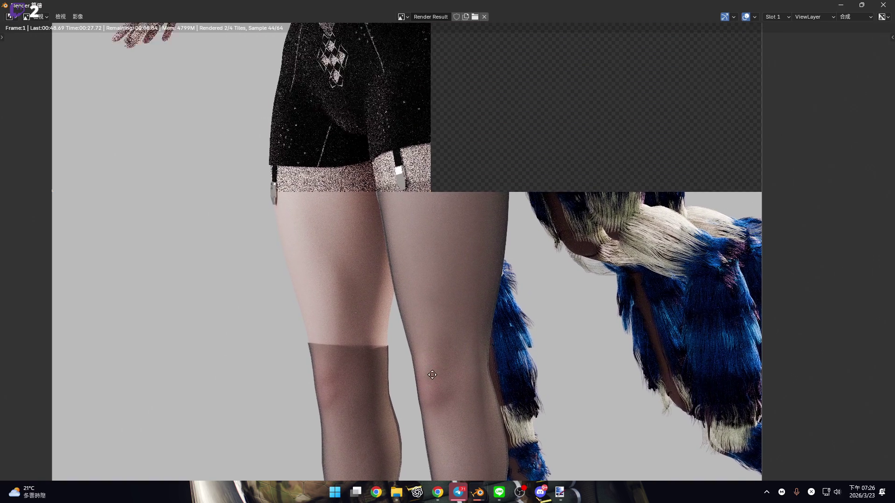
middle_click_drag(413, 317, 418, 443)
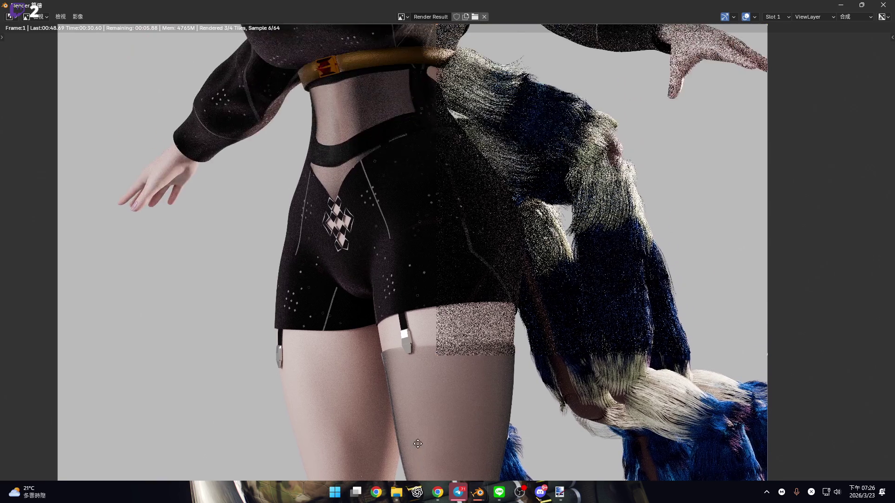
middle_click_drag(451, 369, 462, 259)
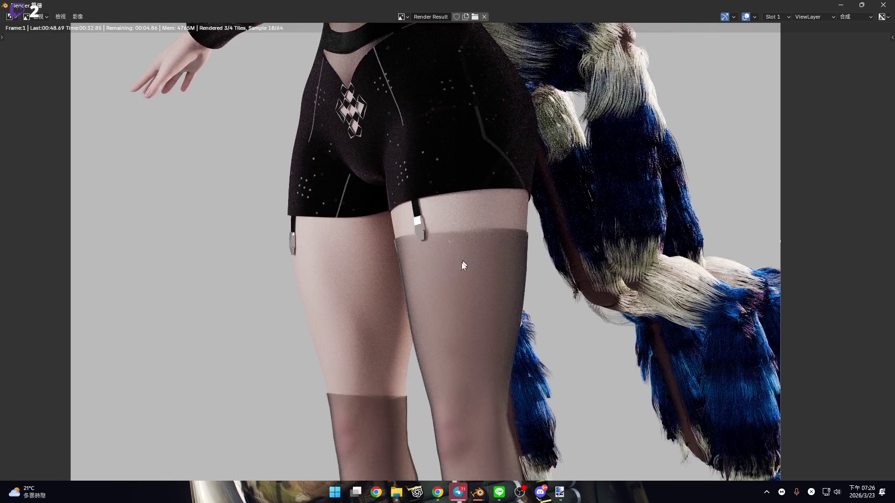
scroll(463, 259, "up", 5)
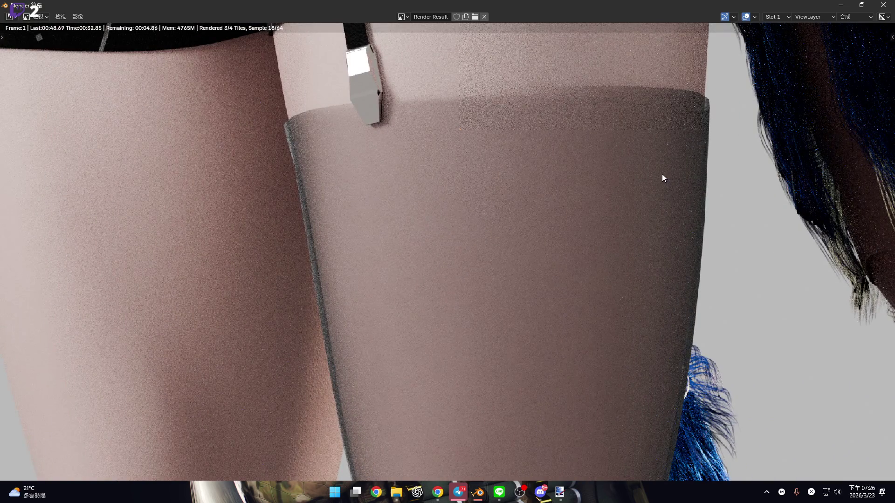
scroll(661, 175, "down", 4)
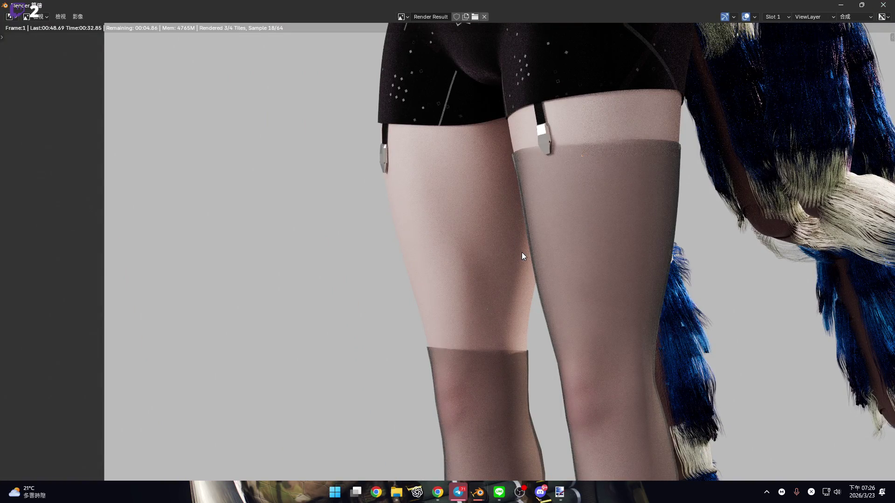
key("Escape")
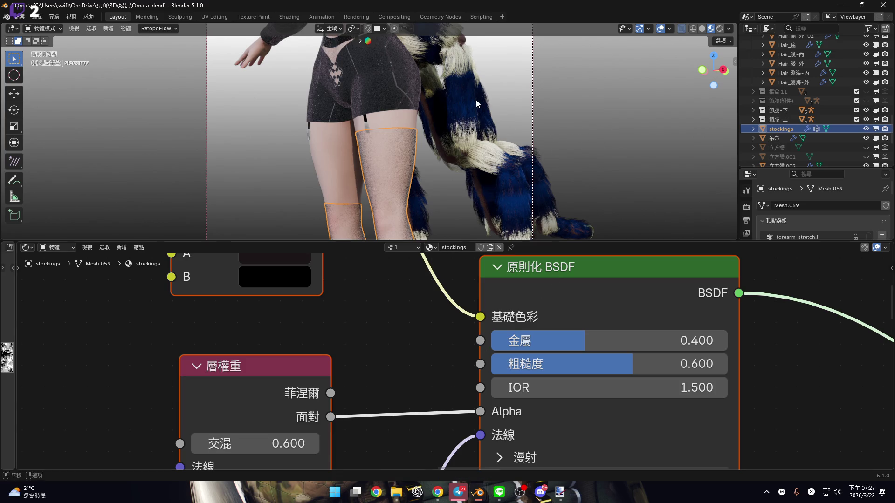
key("KP_0")
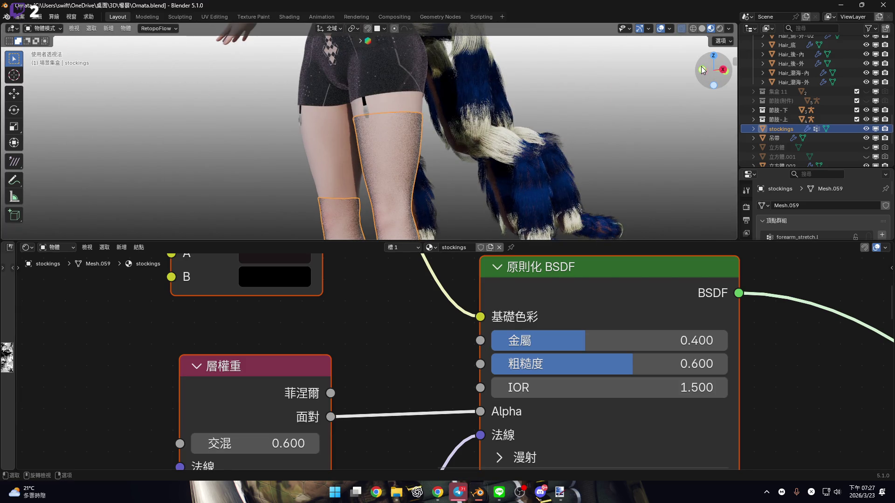
left_click(702, 70)
scroll(474, 136, "down", 2)
scroll(473, 137, "down", 2)
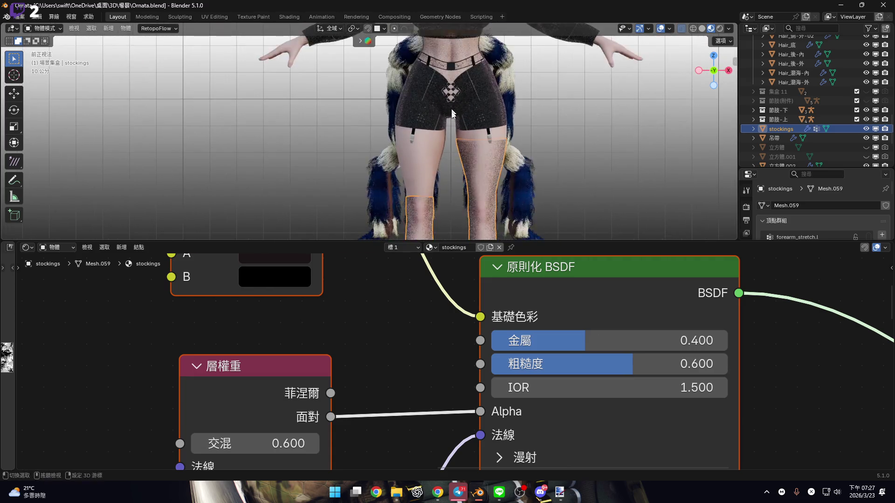
middle_click_drag(451, 108, 446, 151, "shift")
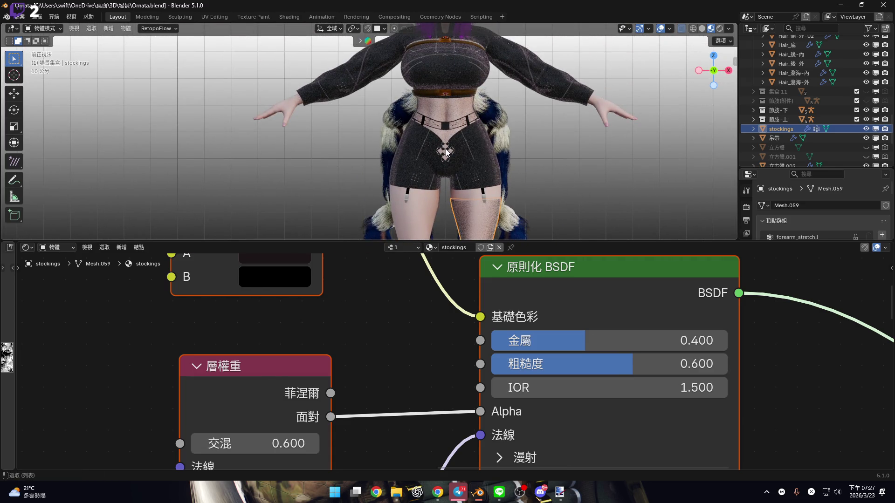
key("KP_0")
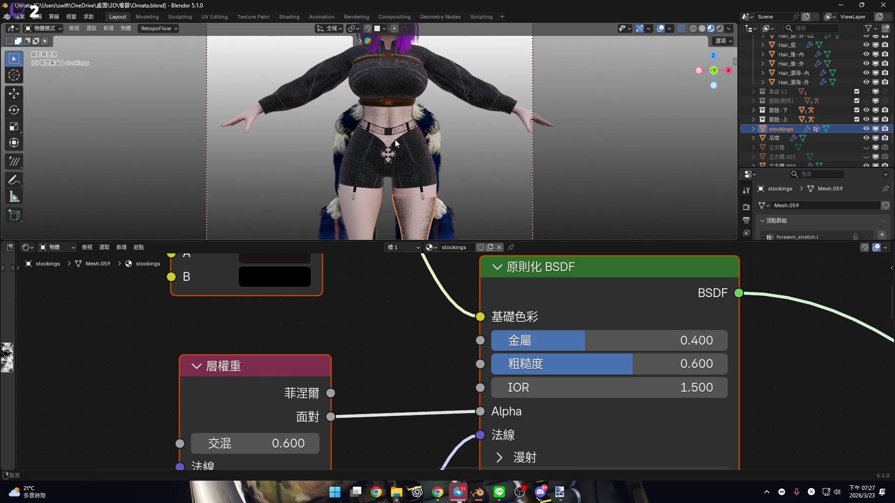
left_click_drag(387, 241, 419, 459)
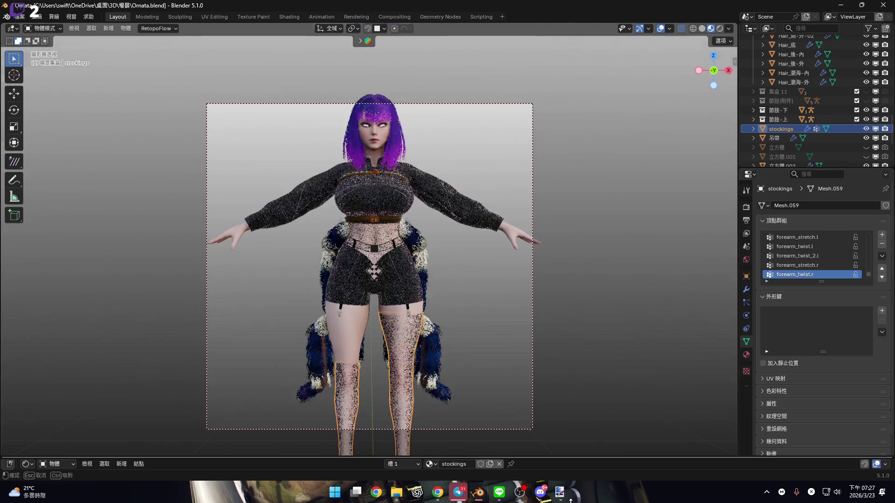
mouse_move(426, 288)
middle_mouse_down("ctrl")
mouse_move(408, 304)
mouse_move(393, 278)
middle_mouse_up("ctrl")
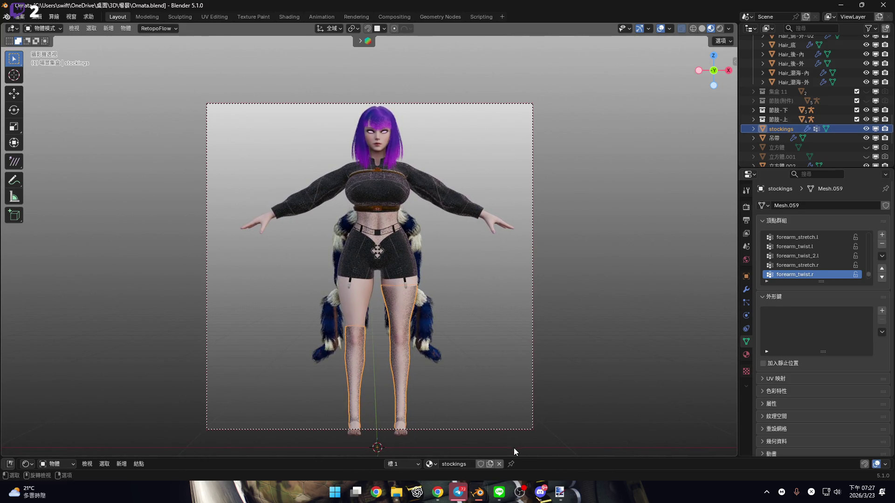
left_click_drag(527, 457, 517, 292)
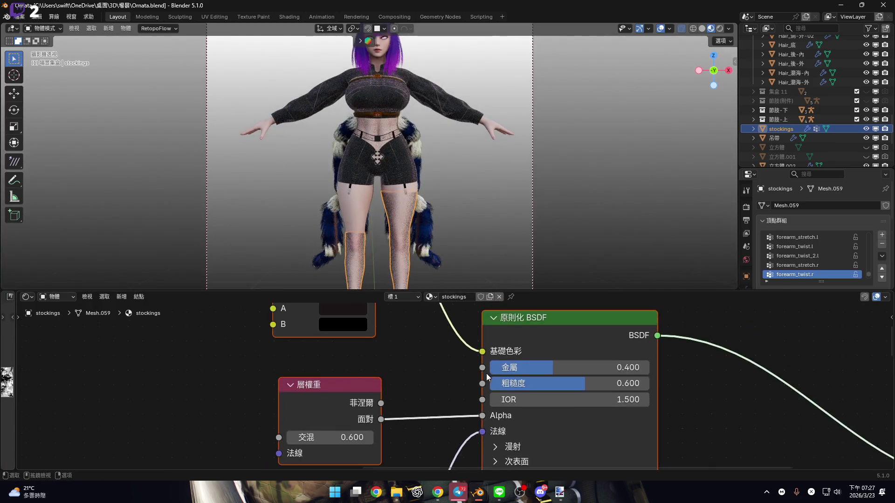
middle_click_drag(486, 378, 284, 394, "ctrl")
- Raise the Layer Weight blend to 0.9 and set the BSDF roughness to 0.8
left_click_drag(345, 351, 479, 355)
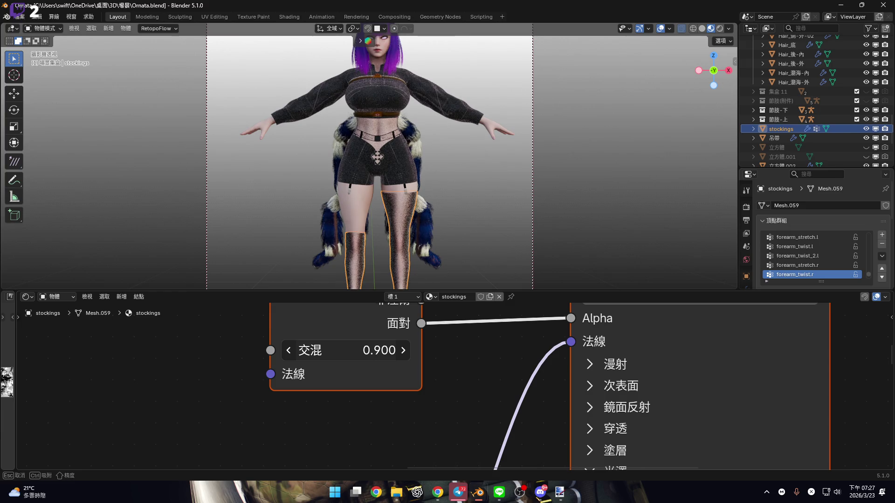
scroll(473, 357, "down", 3)
middle_click_drag(384, 361, 341, 384)
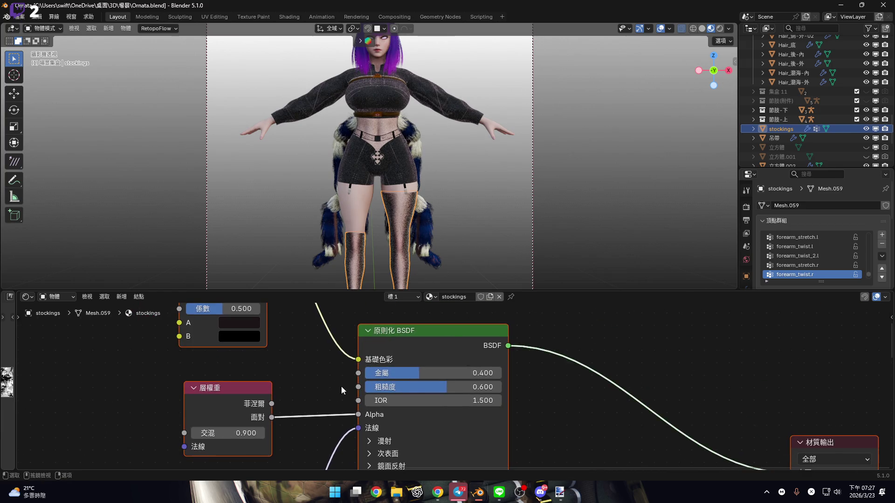
scroll(427, 402, "up", 3)
left_click_drag(396, 361, 433, 362)
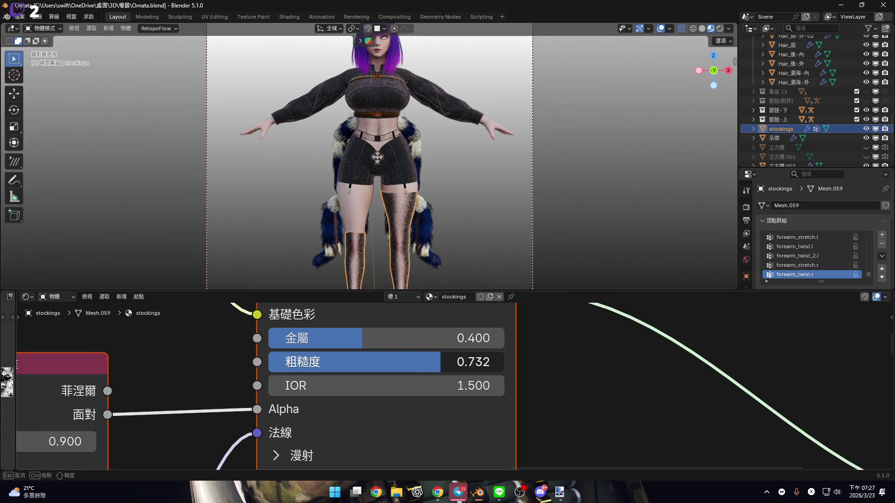
key("Escape")
left_click(442, 362)
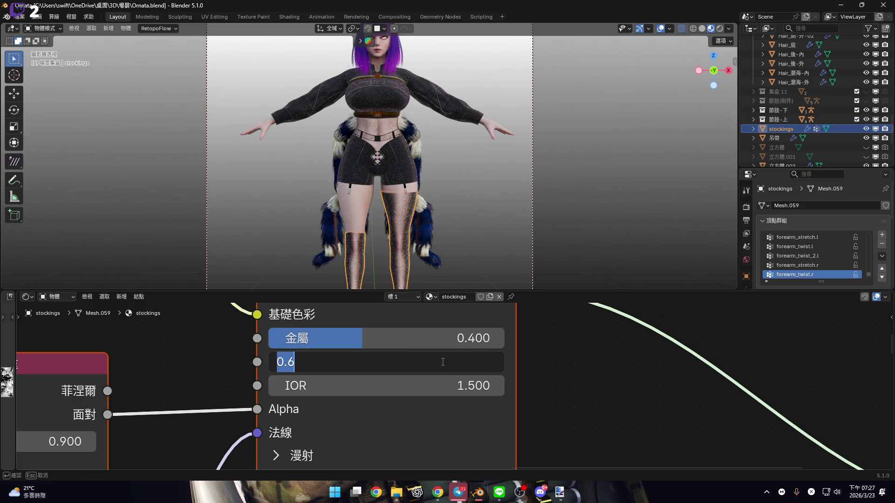
type("0.8")
key("Return")
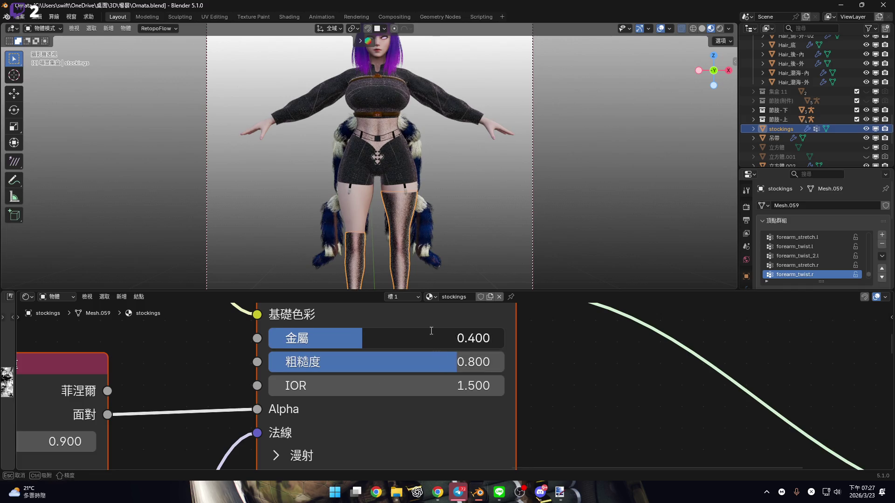
- Set the BSDF metallic to 0.2 and the sheen weight to 0.3
left_click(429, 332)
type("0.2")
key("Return")
scroll(405, 354, "down", 3)
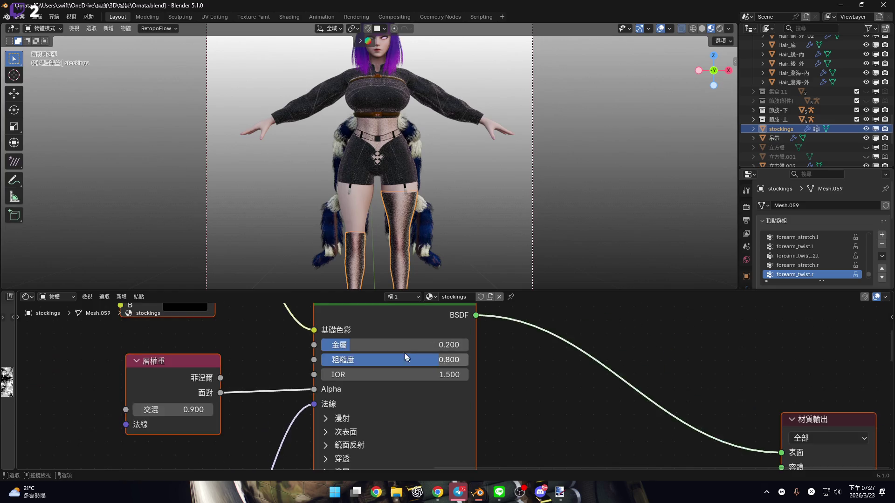
scroll(406, 351, "down", 5, "shift")
scroll(382, 363, "up", 4)
scroll(381, 363, "up", 1)
left_click(382, 355)
type("0.2")
key("BackSpace")
type("3")
key("Return")
- Fit the node tree in view and render frame 1 with the denser stockings
key("Home")
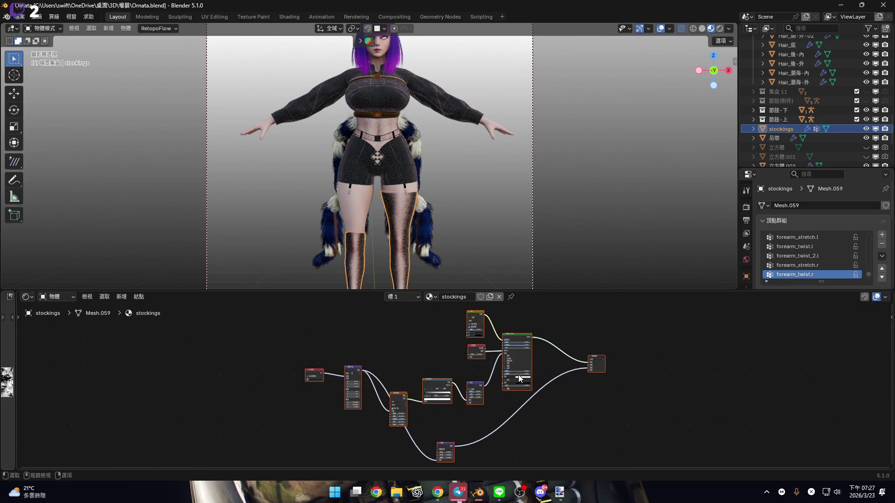
scroll(507, 365, "up", 6)
scroll(572, 413, "up", 5)
middle_click_drag(571, 413, 412, 402)
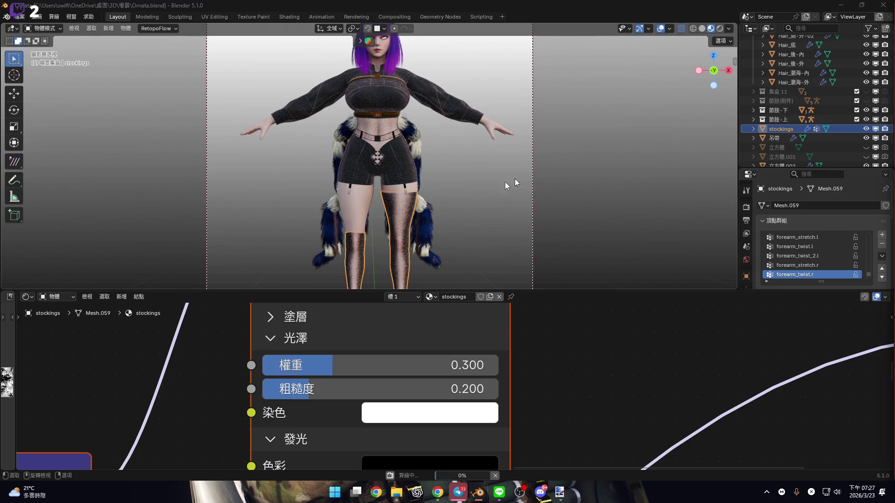
key("F12")
- Maximize the new render, zoom in on the waist, shorts and stocking, then close it
double_click(690, 60)
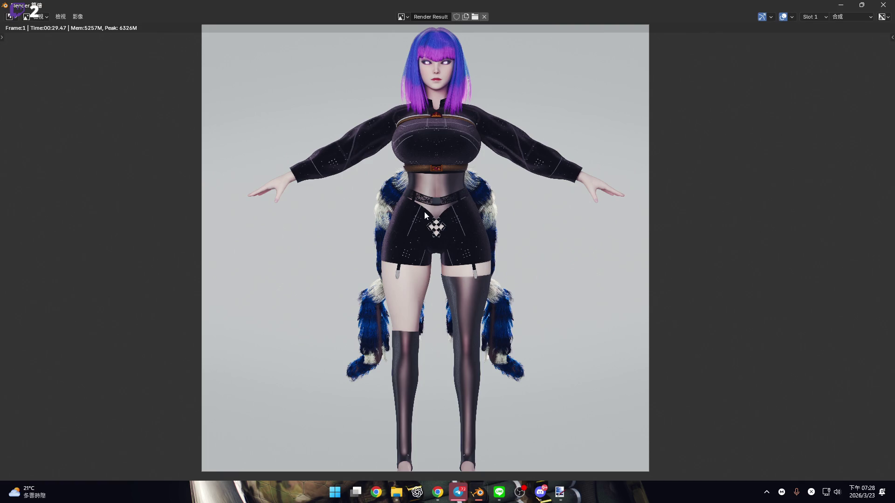
scroll(452, 203, "up", 6)
scroll(447, 205, "down", 2)
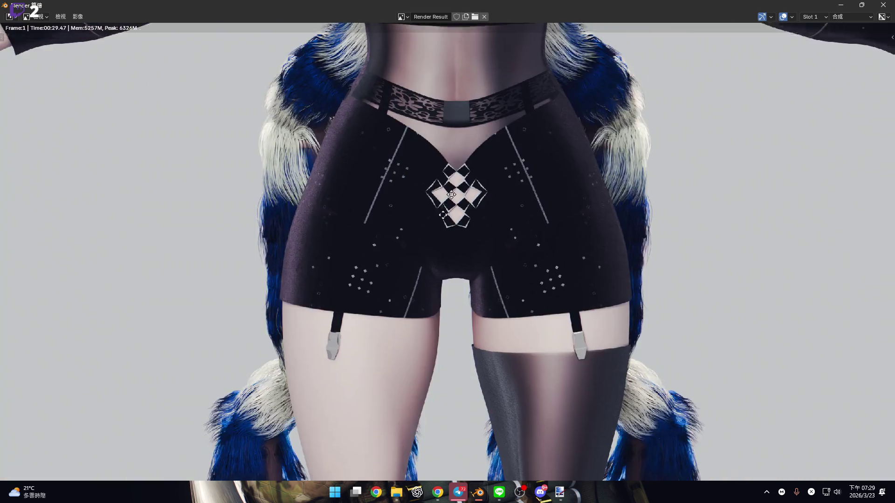
scroll(443, 211, "up", 2)
middle_click_drag(444, 211, 432, 146)
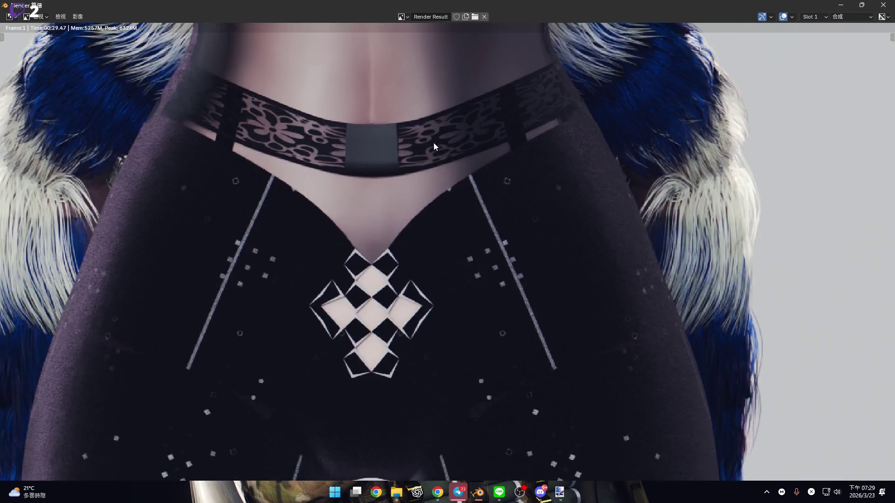
scroll(454, 196, "down", 4)
middle_click_drag(455, 196, 476, 253)
scroll(476, 252, "up", 5)
scroll(460, 141, "down", 3)
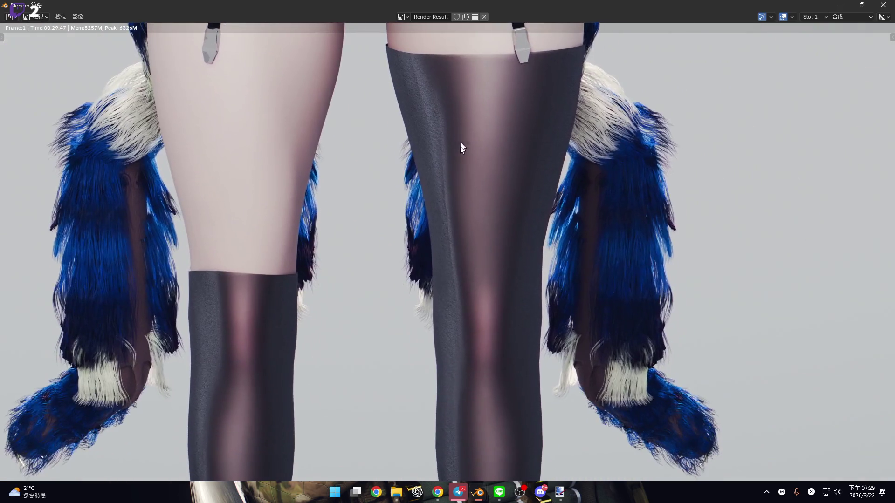
key("Escape")
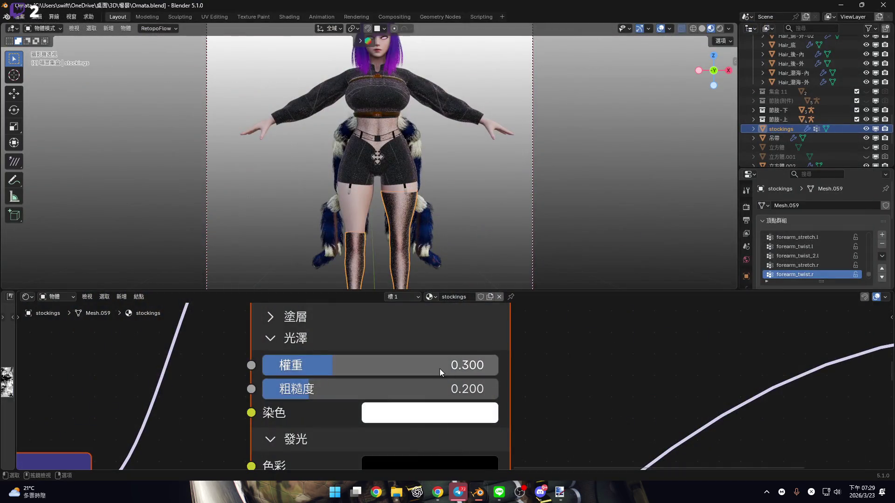
- Set the Principled BSDF roughness to 0.6 and metallic to 0.3
scroll(420, 371, "down", 3)
mouse_move(467, 368)
middle_mouse_down()
mouse_move(353, 403)
mouse_move(400, 420)
middle_mouse_up()
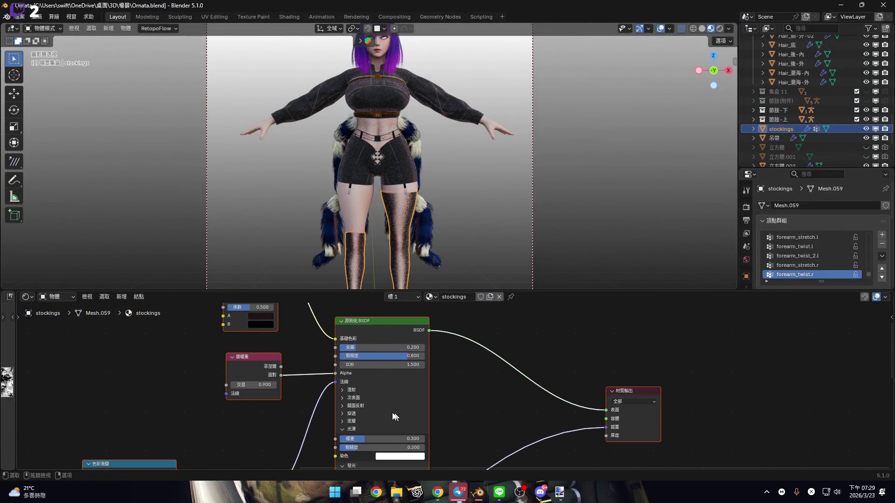
scroll(387, 359, "up", 3)
middle_click_drag(387, 359, 392, 382)
scroll(392, 382, "up", 2)
left_click(393, 383)
type("0.6")
key("Return")
scroll(387, 384, "down", 1)
left_click(364, 368)
type("0.3")
key("Return")
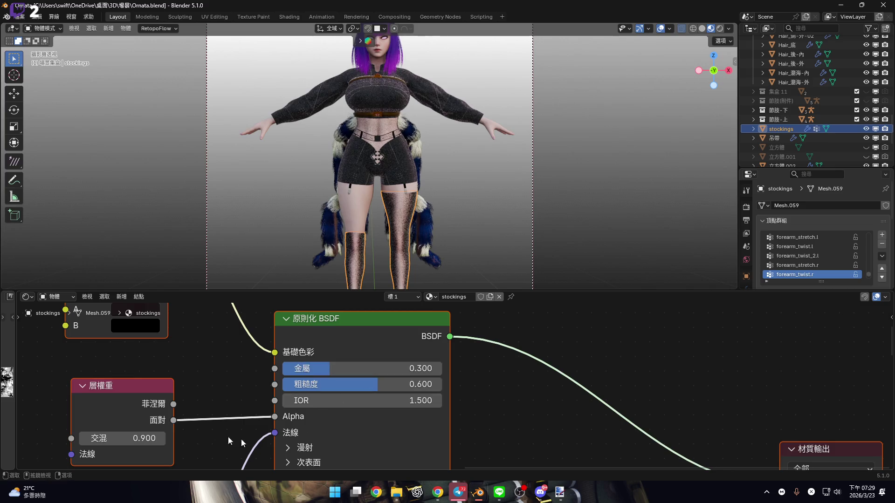
- Lower the Layer Weight blend to 0.8, then settle on 0.7
left_click(123, 438)
type("0.8")
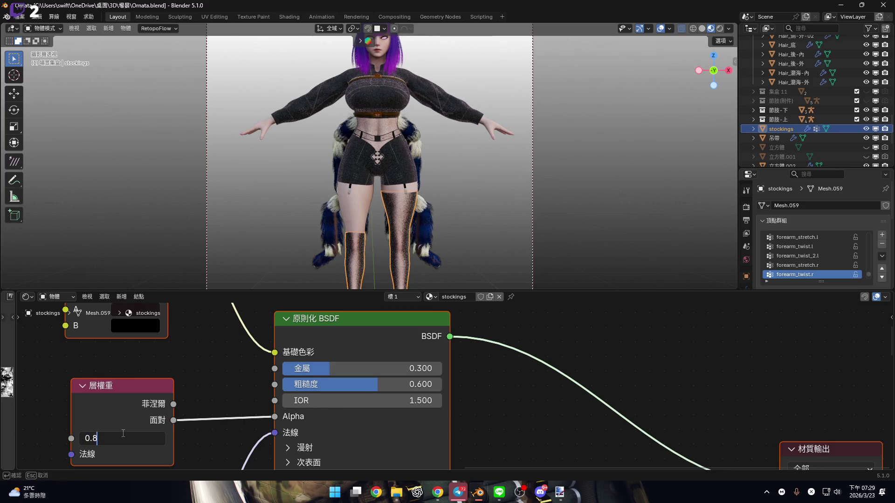
key("Return")
left_click(122, 432)
type("0.7")
key("Return")
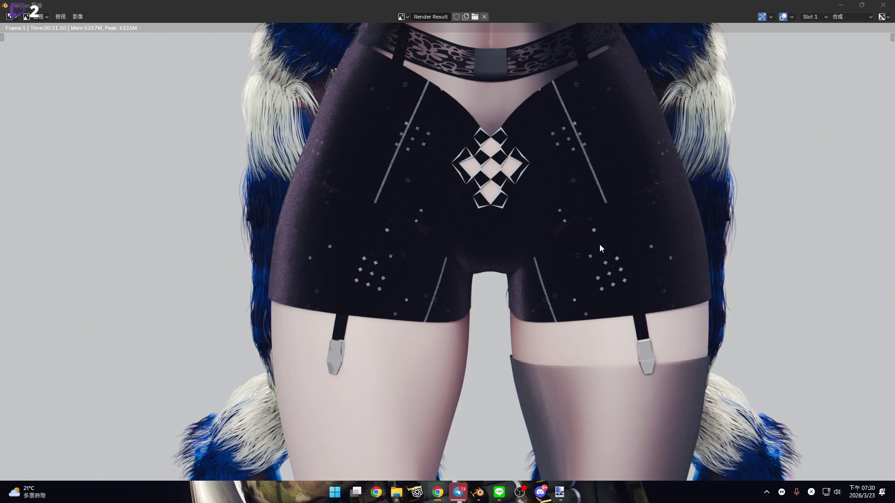
- Fit the render in view and zoom in on the waist and shorts
key("Home")
mouse_move(608, 206)
middle_mouse_down()
mouse_move(529, 256)
mouse_move(409, 295)
mouse_move(470, 174)
mouse_move(472, 278)
mouse_move(485, 155)
middle_mouse_up()
scroll(529, 255, "up", 5)
scroll(483, 267, "up", 6)
scroll(439, 280, "up", 2)
scroll(435, 303, "down", 1)
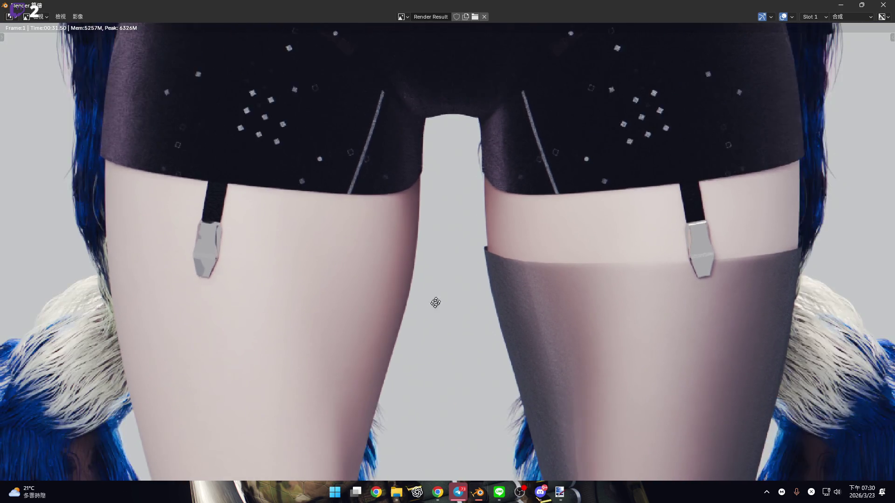
- Pan down over the thighs, lower legs and feet, then close the render window
middle_click_drag(436, 303, 372, 234)
scroll(477, 248, "down", 2)
middle_click_drag(477, 248, 483, 236)
scroll(484, 236, "down", 2)
scroll(490, 242, "up", 3)
middle_click_drag(517, 314, 494, 207)
scroll(494, 207, "up", 2)
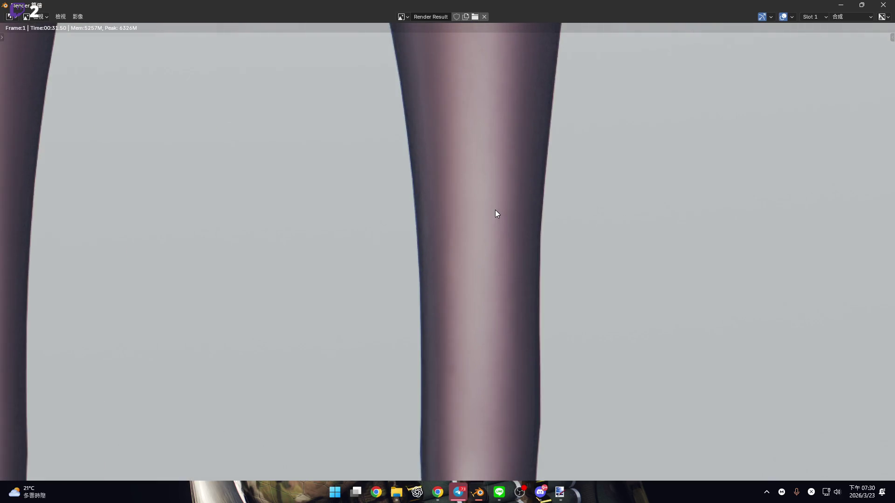
scroll(566, 148, "up", 1)
left_click(883, 4)
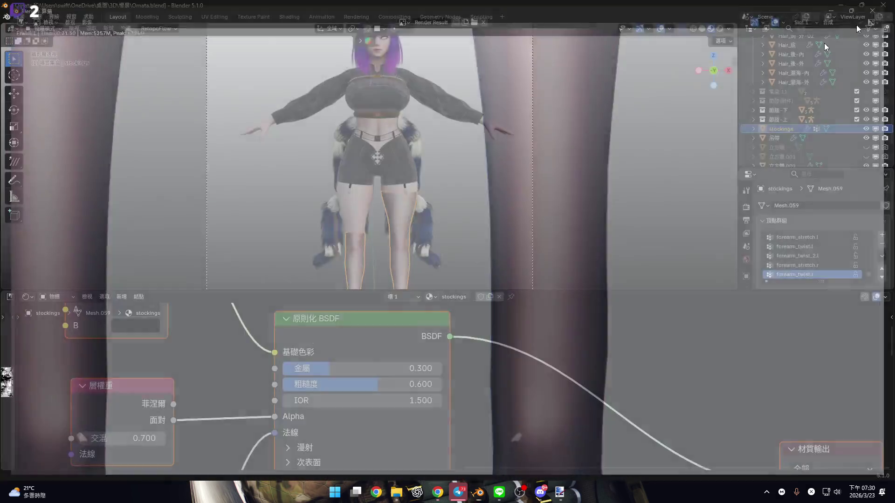
- Set the Principled BSDF sheen weight to 0.2 and emission strength to 0.1
scroll(383, 404, "down", 2)
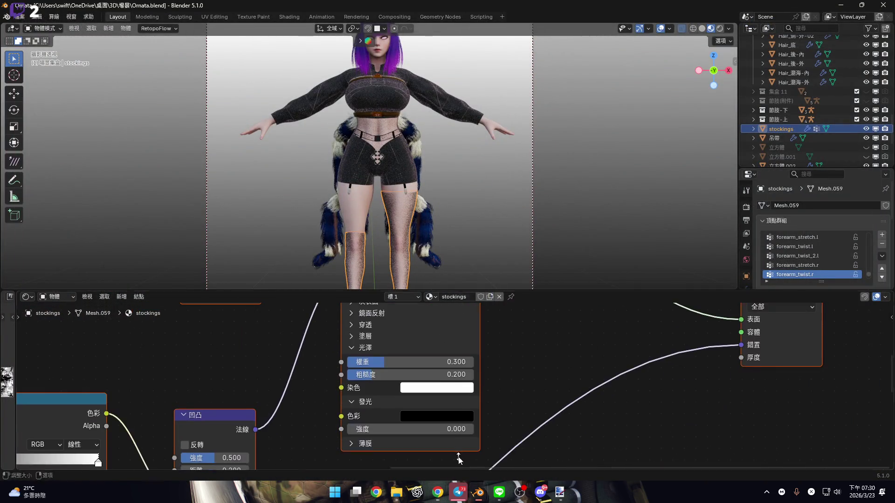
scroll(447, 357, "up", 4)
left_click(452, 362)
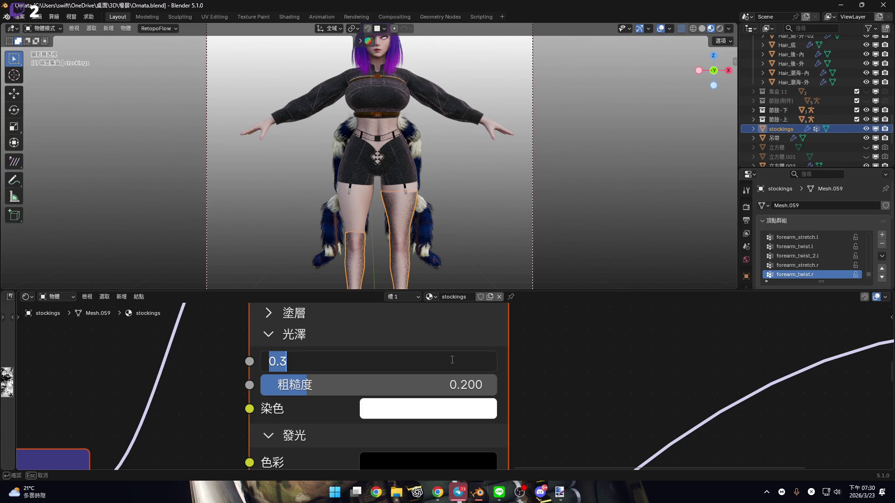
type("0.2")
key("Return")
scroll(451, 363, "down", 2)
scroll(426, 407, "up", 2)
left_click(425, 407)
type("0.1")
key("Return")
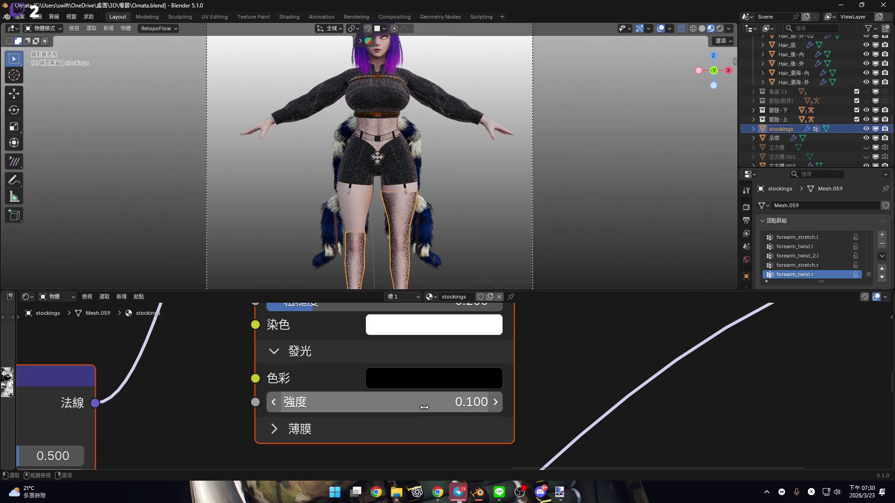
- Shrink the node editor so the 3D viewport gets more room
scroll(407, 358, "down", 2)
scroll(300, 362, "down", 1)
scroll(300, 362, "down", 2)
middle_click_drag(300, 361, 307, 393)
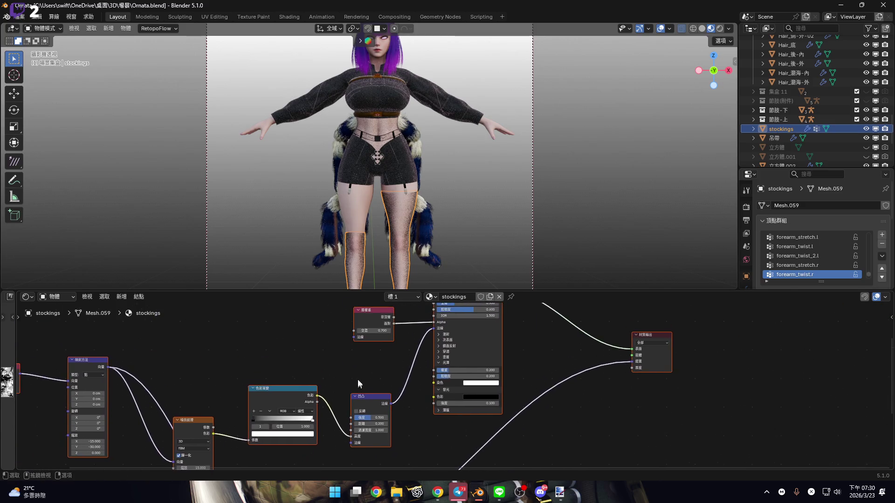
scroll(307, 392, "up", 1)
middle_click_drag(410, 332, 381, 373)
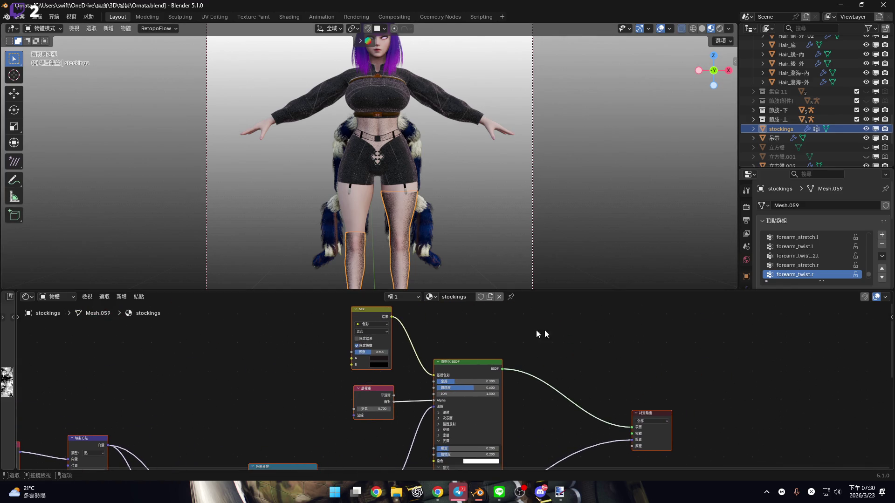
mouse_move(555, 291)
left_mouse_down()
mouse_move(558, 442)
mouse_move(589, 457)
left_mouse_up()
- Unhide the 裙 and 裙-下擺 skirt objects in the Outliner
scroll(419, 256, "up", 2)
scroll(370, 267, "up", 1)
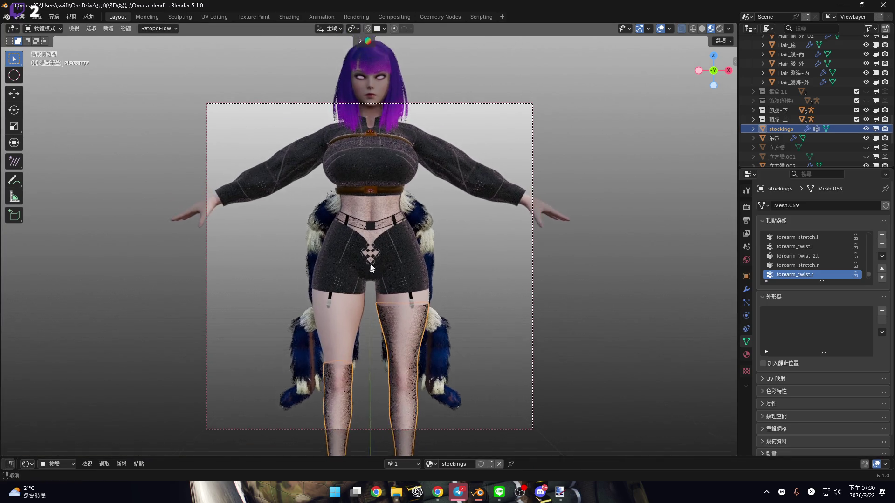
scroll(371, 251, "up", 1)
scroll(371, 250, "up", 1)
scroll(360, 253, "down", 1)
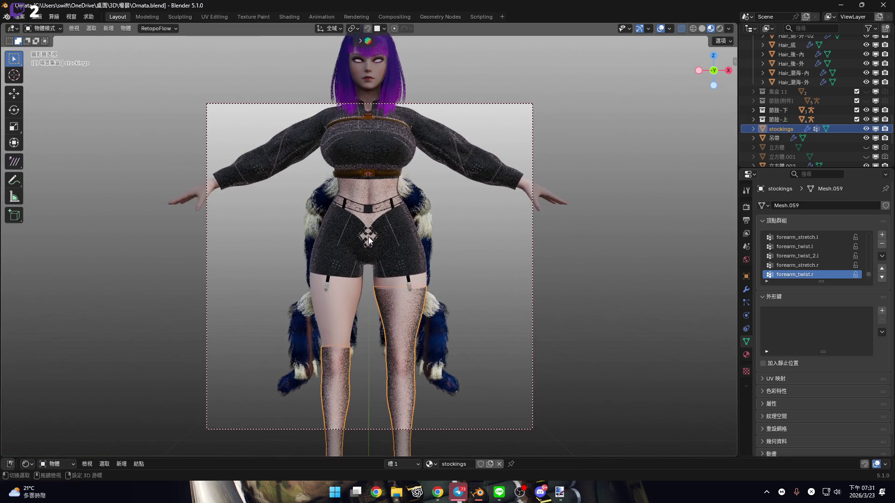
scroll(362, 254, "down", 1)
scroll(362, 254, "down", 1)
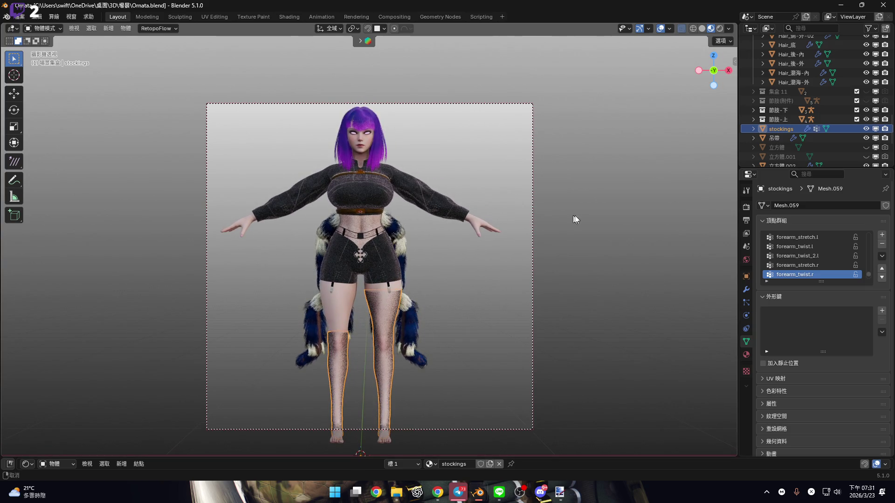
scroll(823, 148, "down", 4)
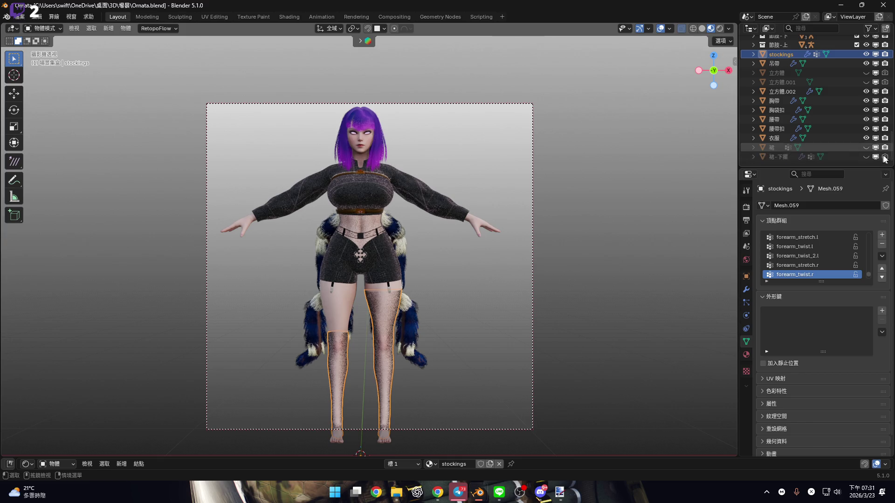
left_click(866, 148)
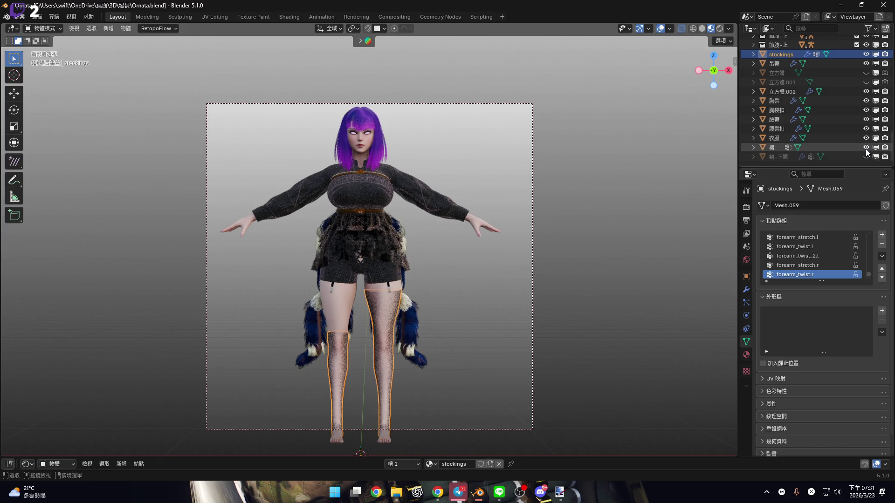
left_click(865, 158)
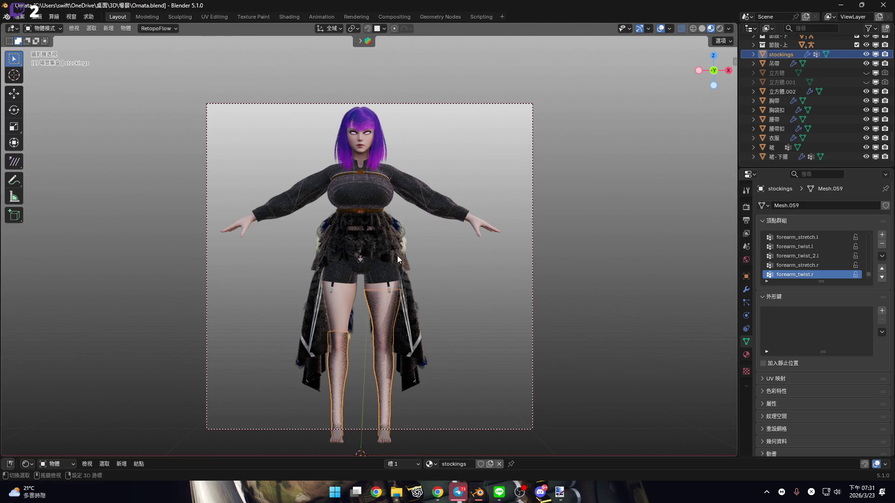
- Deselect the stockings, orbit to the character's side, and start an F12 render
left_click(427, 260)
mouse_move(349, 239)
middle_mouse_down()
mouse_move(359, 230)
mouse_move(359, 251)
mouse_move(338, 244)
mouse_move(344, 225)
middle_mouse_up()
scroll(359, 250, "up", 3)
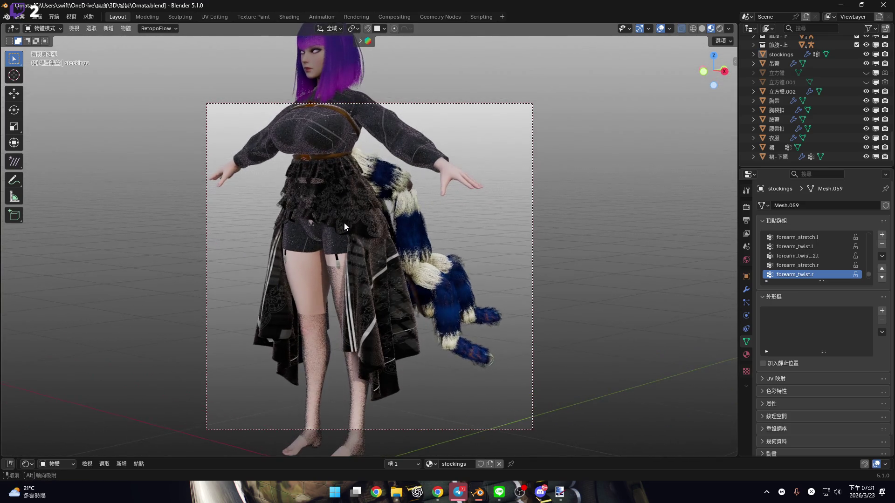
key("F12")
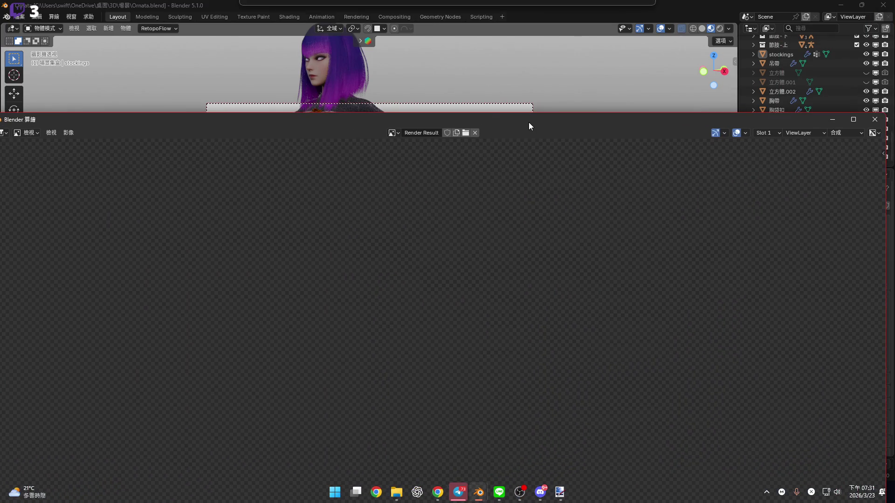
double_click(528, 122)
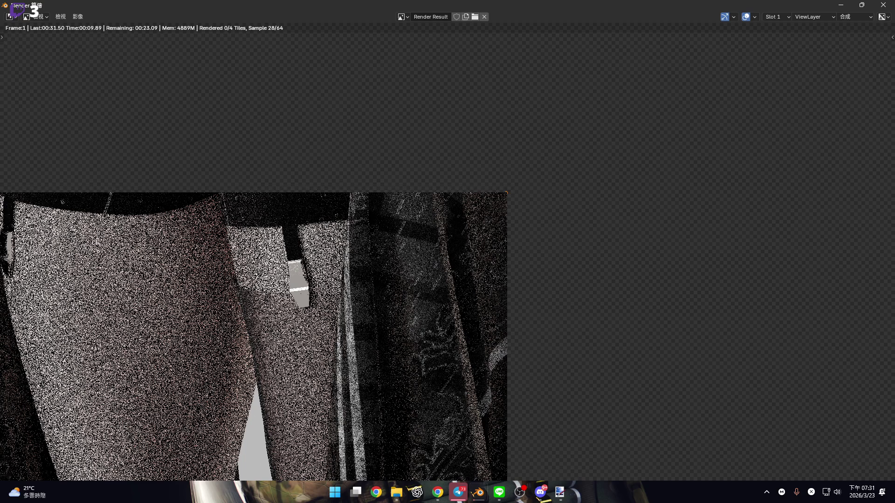
scroll(446, 286, "down", 4)
middle_click_drag(486, 271, 404, 195)
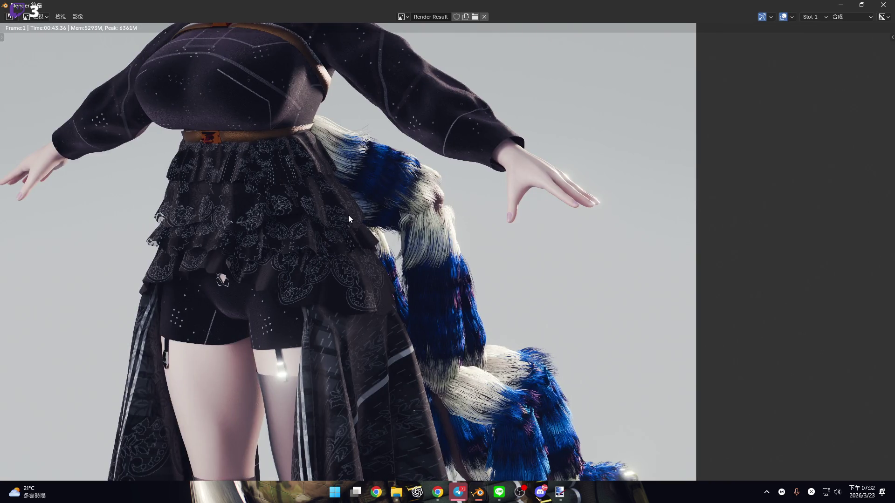
scroll(329, 216, "up", 1)
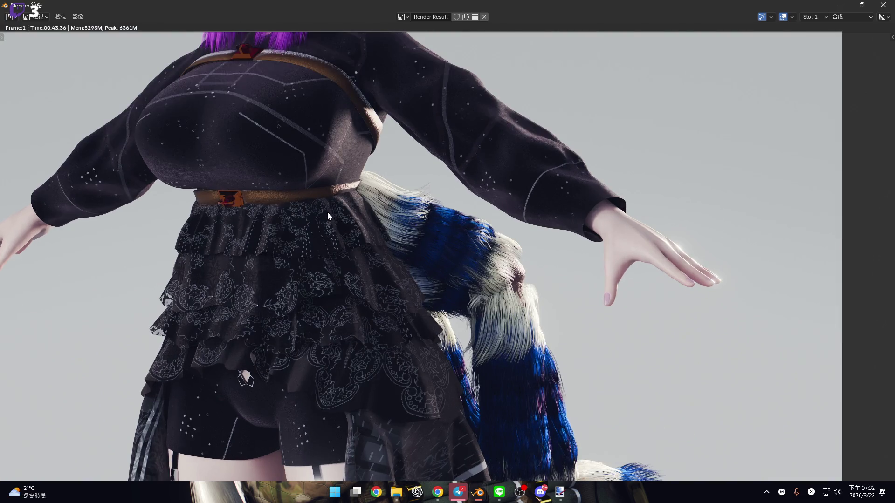
scroll(329, 217, "up", 3)
middle_click_drag(322, 214, 396, 280)
scroll(355, 326, "down", 2)
scroll(299, 342, "up", 1)
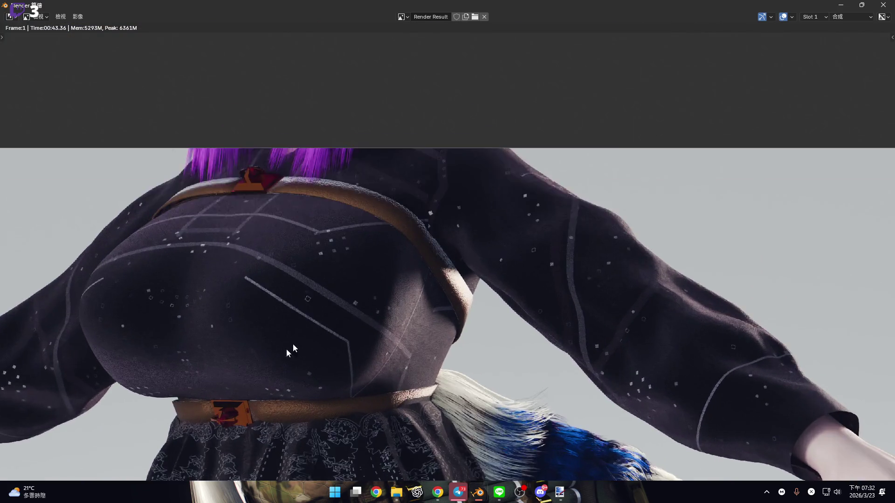
scroll(298, 343, "up", 3)
scroll(375, 349, "up", 5)
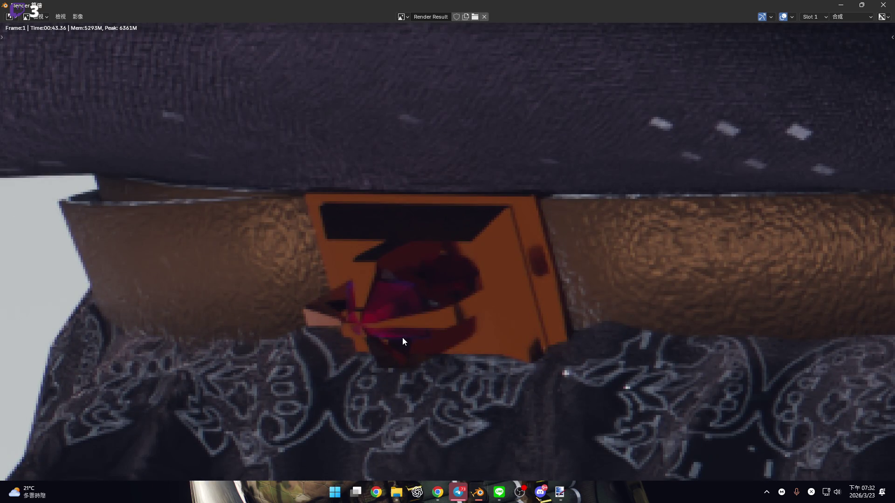
scroll(401, 337, "down", 6)
middle_click_drag(429, 176, 460, 233)
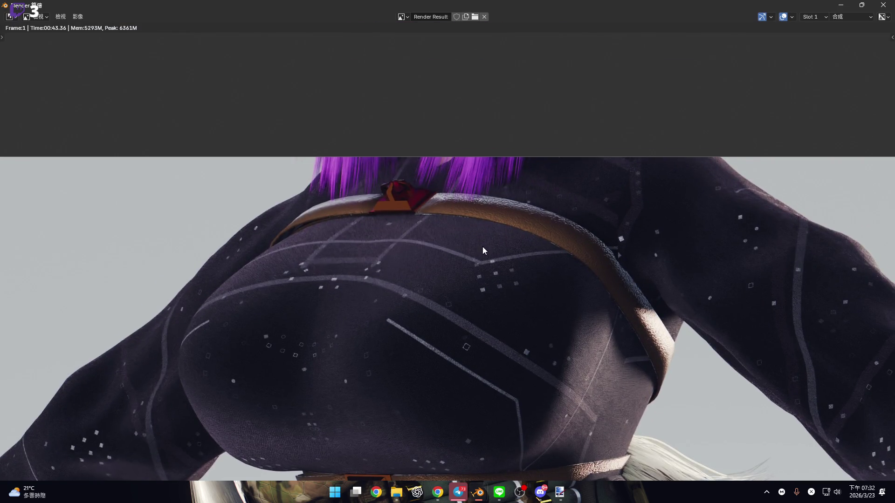
scroll(482, 245, "down", 5)
scroll(474, 249, "right", 5)
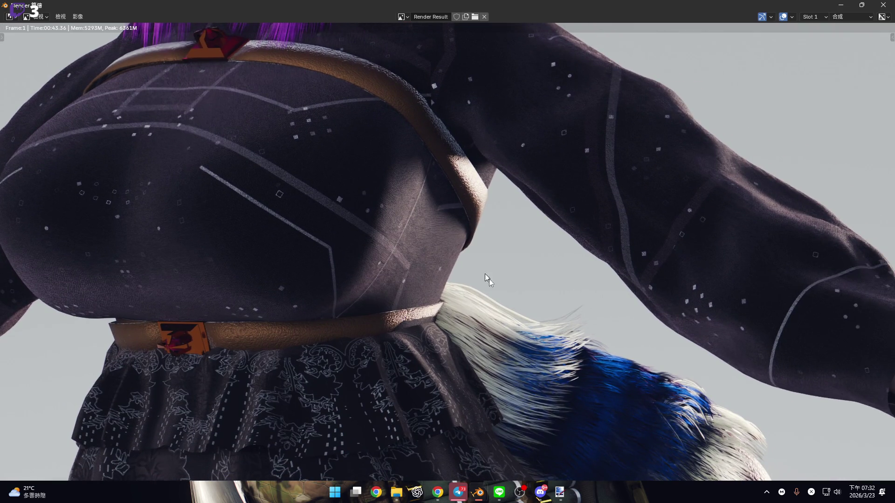
scroll(483, 271, "down", 3)
scroll(601, 290, "right", 5)
scroll(560, 308, "down", 4)
scroll(537, 325, "up", 2)
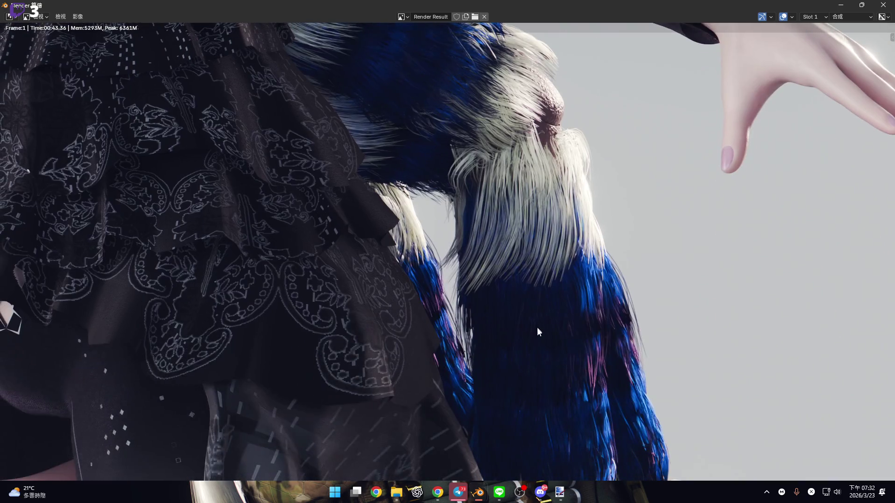
scroll(535, 320, "down", 5)
scroll(570, 313, "down", 1)
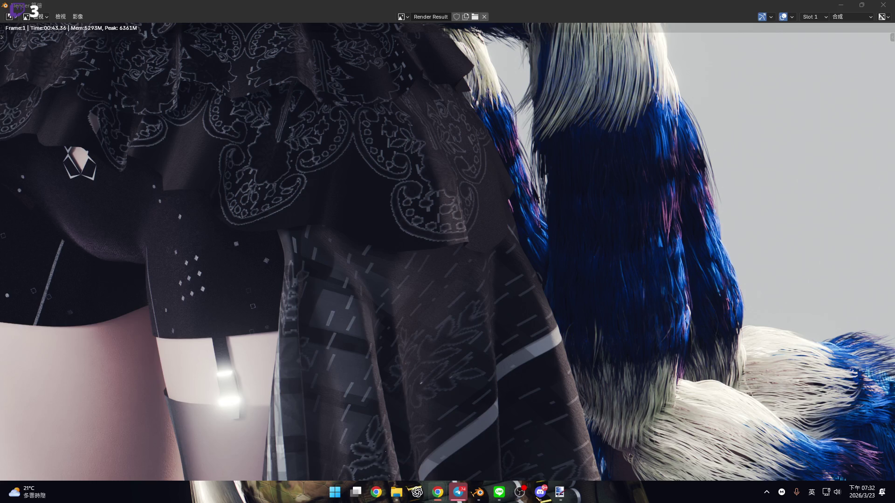
scroll(255, 164, "down", 3)
scroll(345, 220, "up", 1)
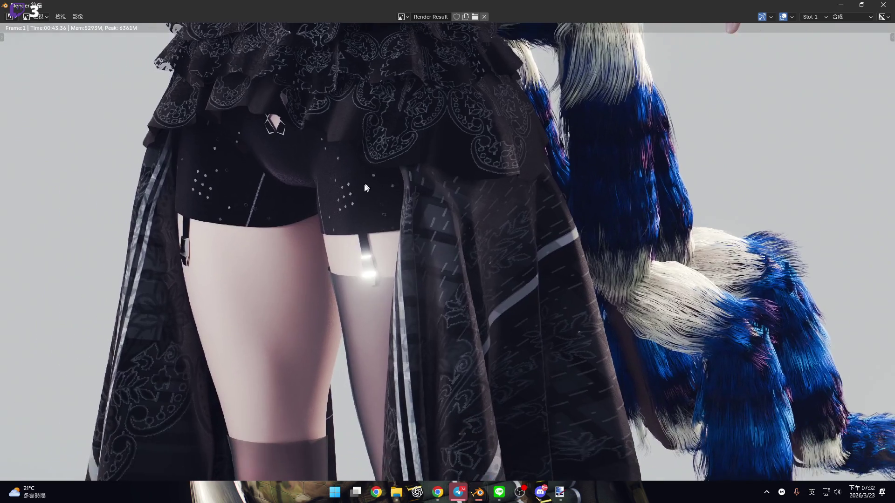
scroll(368, 182, "up", 2)
scroll(401, 158, "up", 1)
scroll(342, 259, "up", 1)
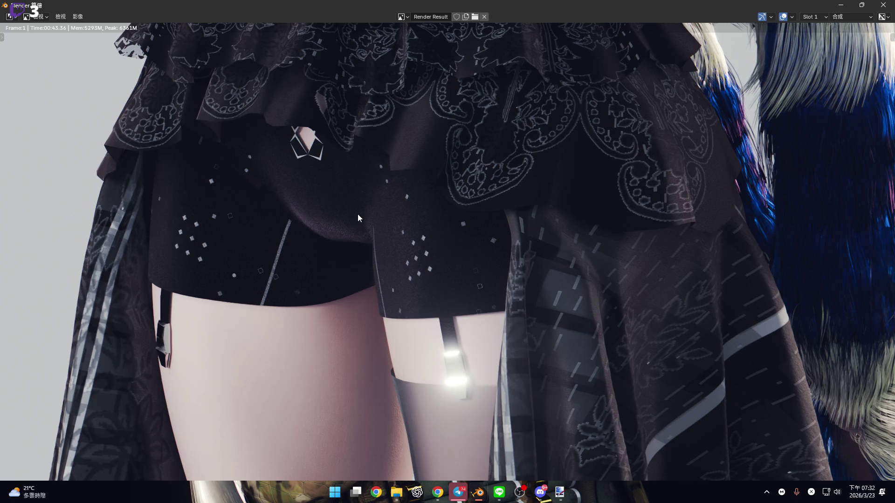
scroll(358, 217, "down", 1)
scroll(348, 273, "up", 2)
scroll(348, 272, "down", 2)
scroll(377, 240, "down", 1)
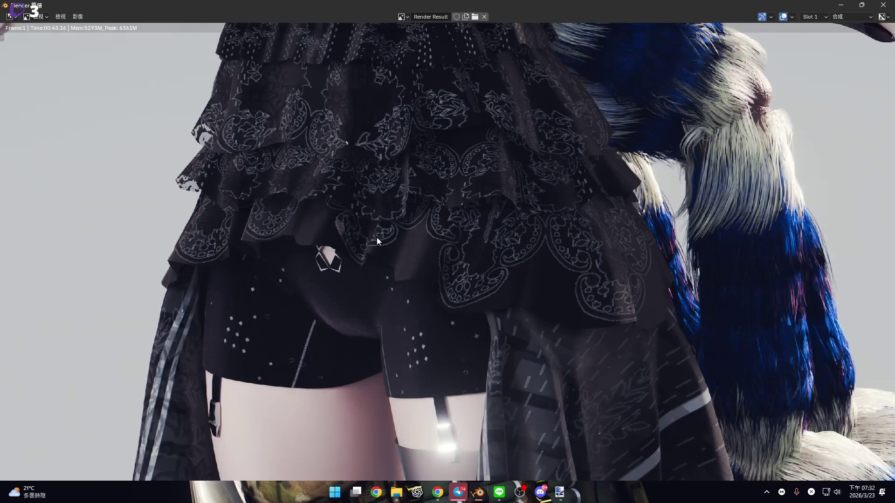
middle_click_drag(378, 241, 378, 316)
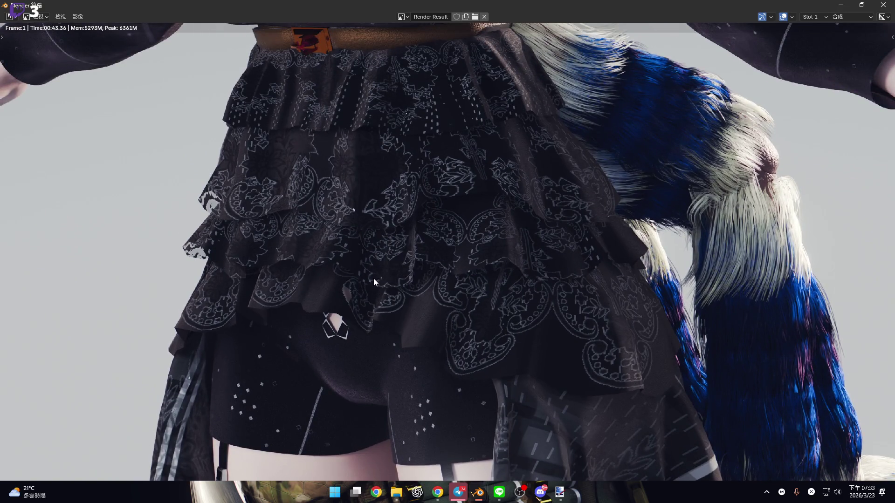
middle_click_drag(368, 245, 341, 281)
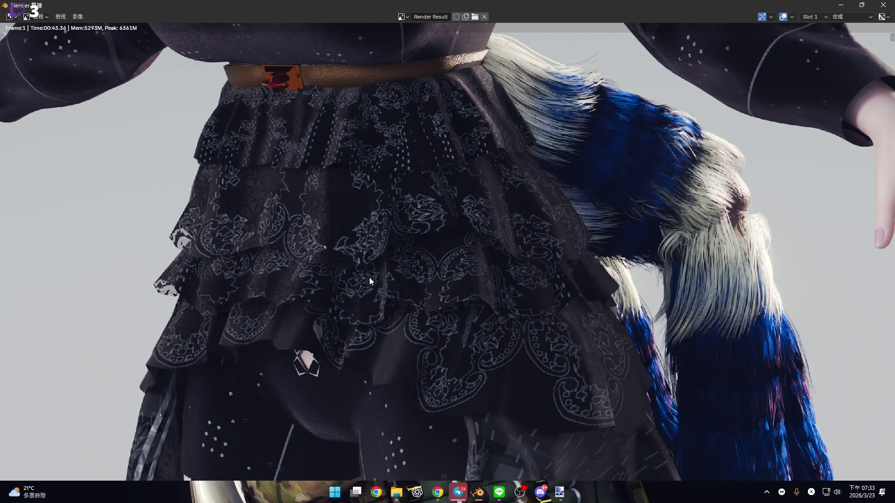
middle_click_drag(366, 170, 367, 263)
scroll(347, 183, "up", 3)
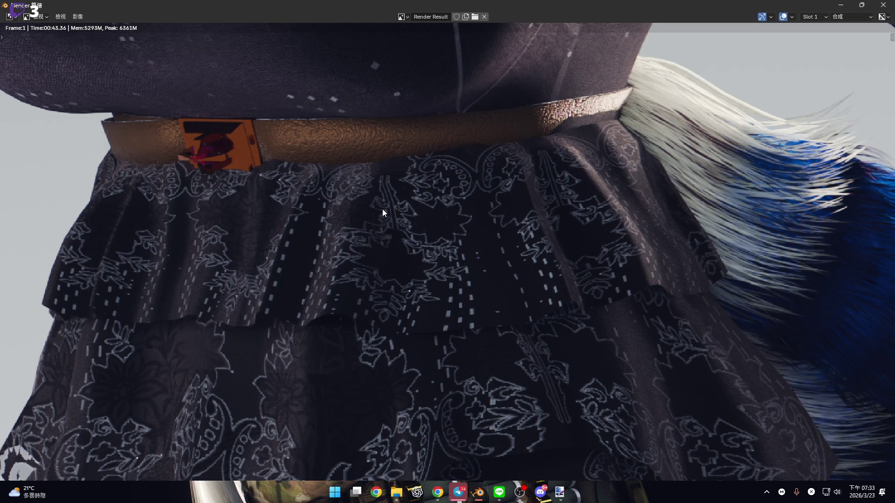
scroll(382, 208, "down", 3)
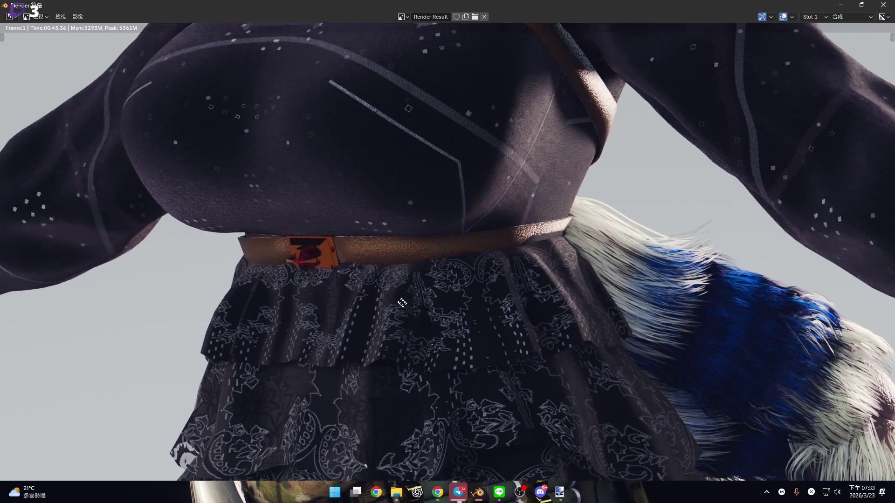
middle_click_drag(402, 303, 331, 233)
scroll(423, 245, "up", 3)
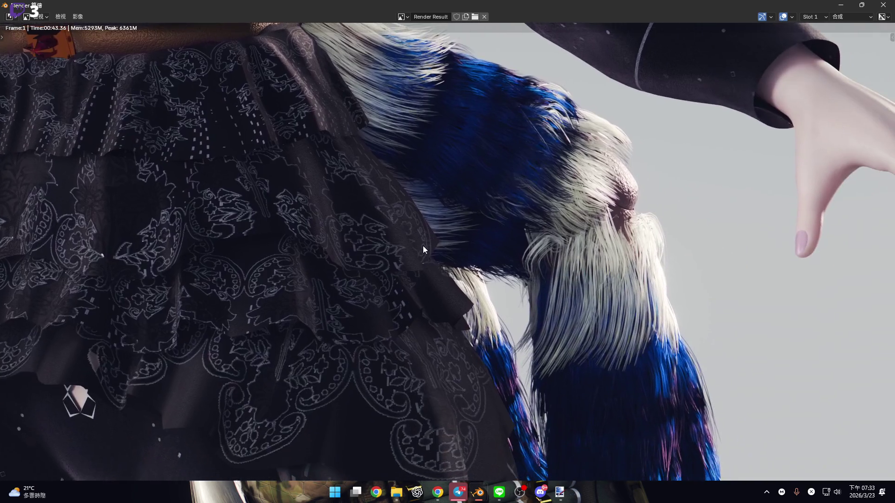
scroll(459, 239, "up", 2)
mouse_move(494, 273)
middle_mouse_down()
mouse_move(479, 176)
mouse_move(539, 320)
middle_mouse_up()
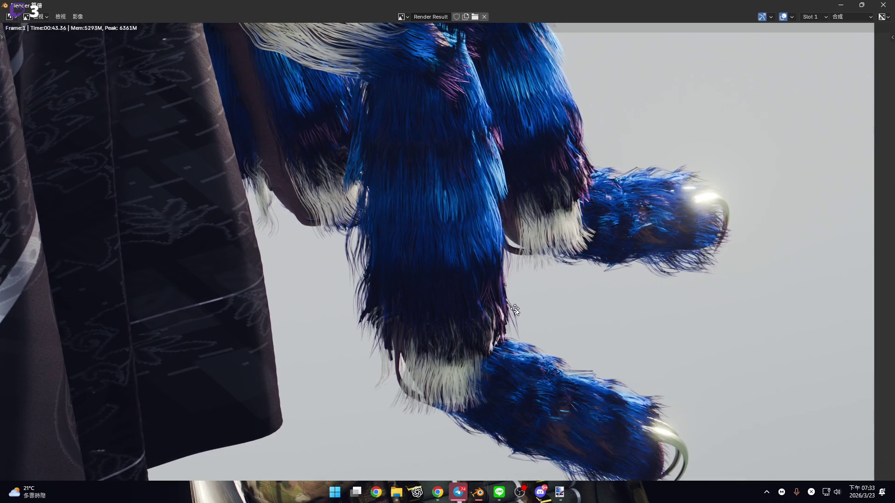
middle_click_drag(550, 325, 503, 375)
scroll(503, 376, "up", 3)
middle_click_drag(502, 308, 440, 332)
scroll(440, 332, "down", 2)
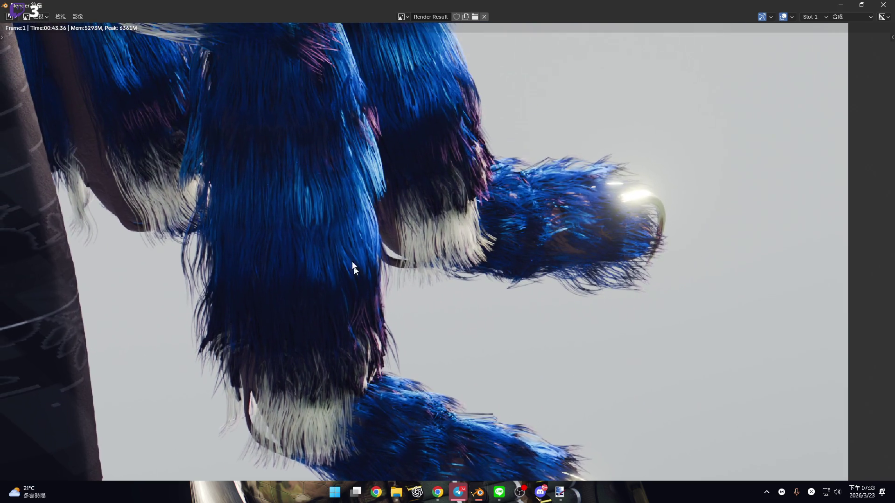
middle_click_drag(354, 245, 325, 250)
scroll(326, 250, "up", 3)
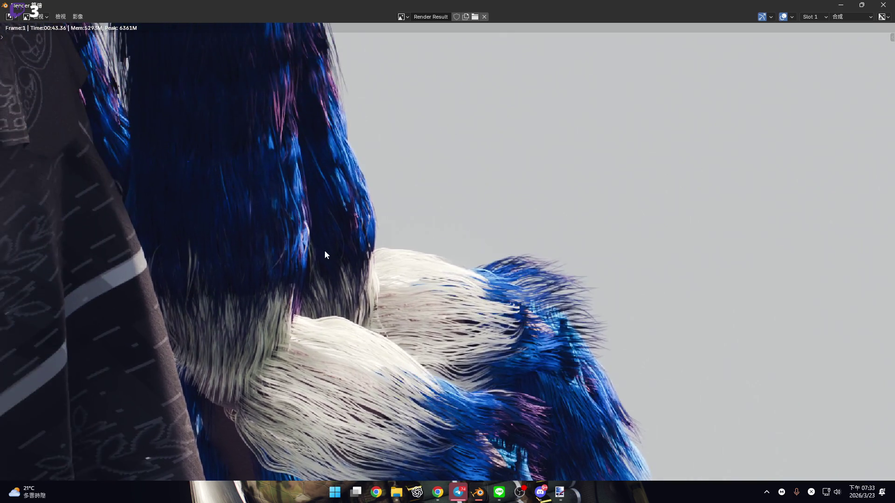
scroll(325, 250, "down", 2)
middle_click_drag(313, 209, 321, 224)
scroll(305, 258, "up", 2)
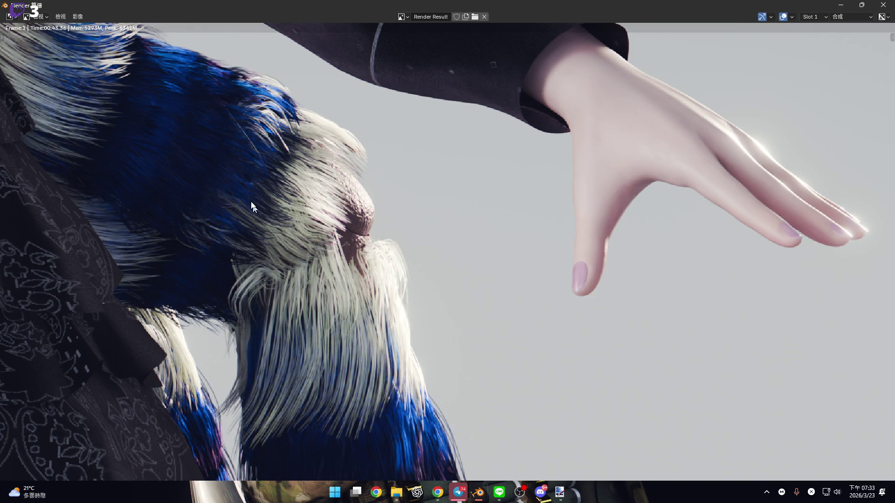
scroll(254, 208, "down", 2)
scroll(279, 240, "up", 2)
scroll(325, 274, "up", 1)
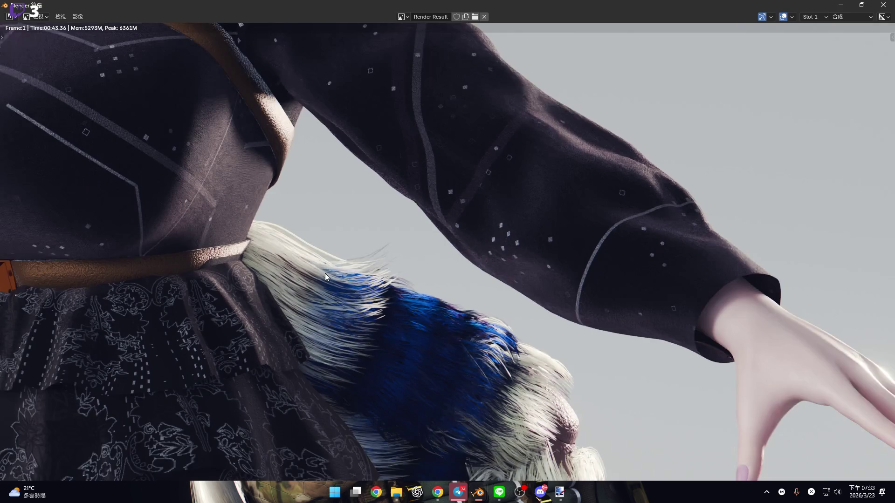
middle_click_drag(325, 273, 322, 304)
scroll(295, 284, "down", 2)
mouse_move(272, 280)
middle_mouse_down()
mouse_move(367, 317)
mouse_move(759, 233)
middle_mouse_up()
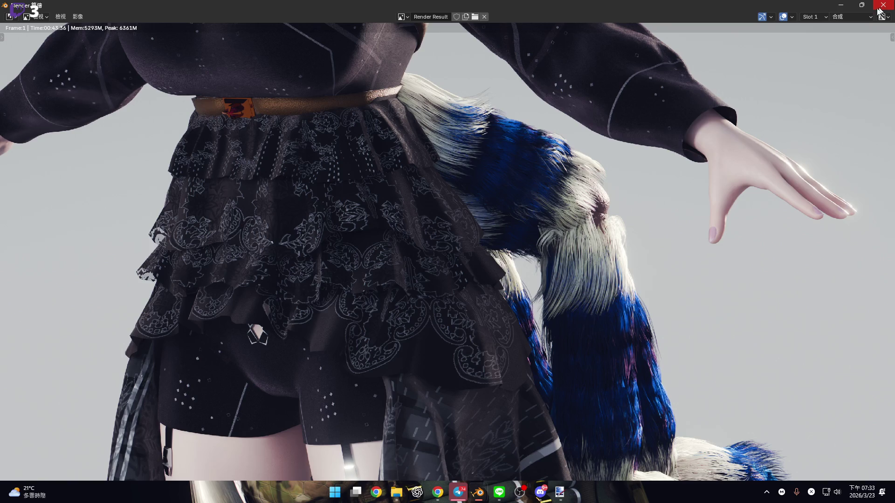
scroll(348, 335, "up", 2)
middle_click_drag(349, 335, 396, 281)
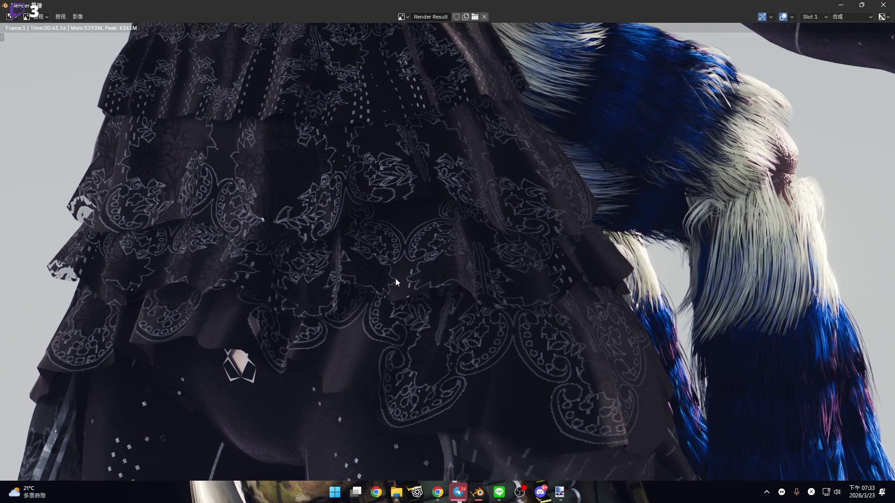
middle_click_drag(396, 282, 433, 278)
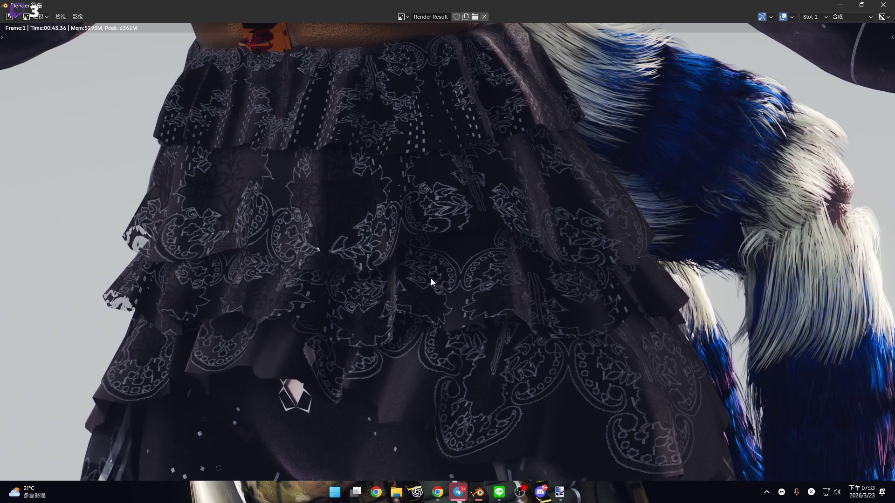
scroll(188, 311, "up", 2)
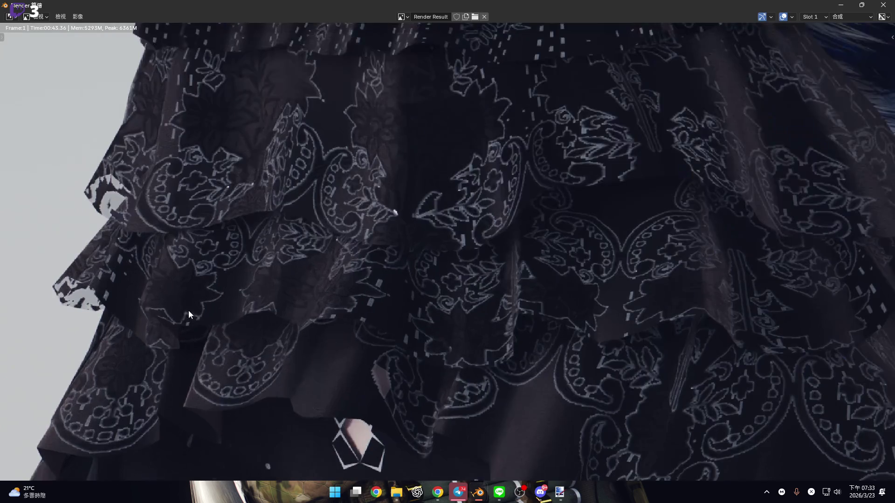
middle_click_drag(189, 310, 404, 321)
scroll(404, 347, "down", 1)
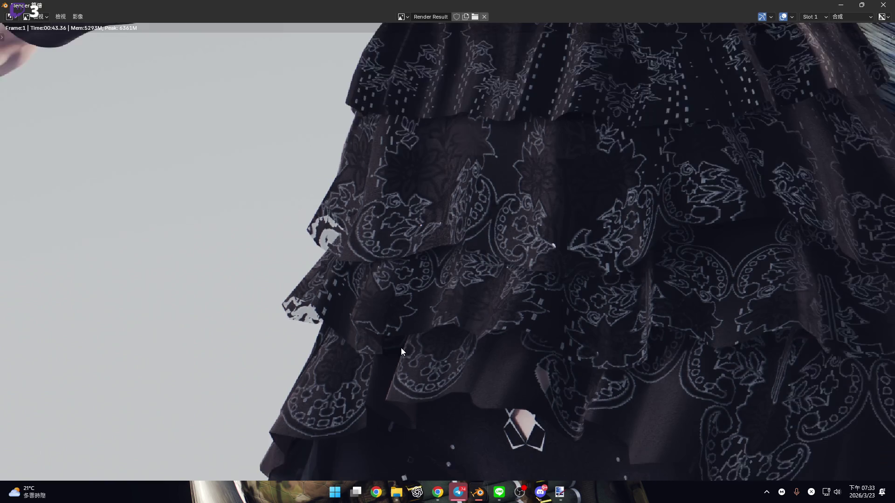
middle_click_drag(421, 351, 323, 332)
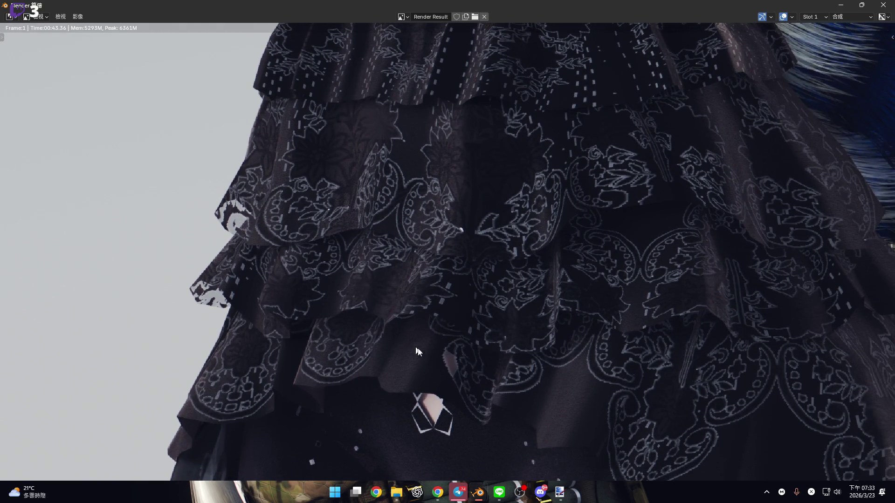
scroll(440, 326, "up", 1)
scroll(380, 258, "up", 3)
scroll(475, 303, "up", 2)
scroll(474, 303, "down", 4)
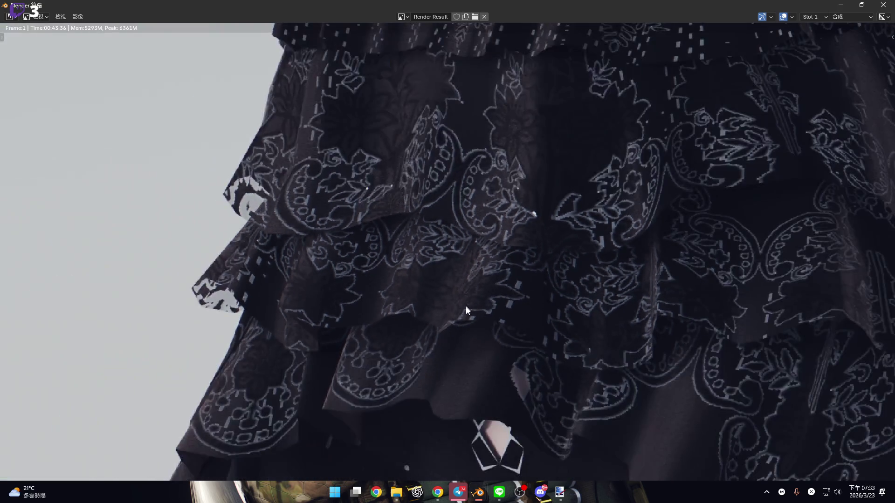
middle_click_drag(463, 274, 440, 375)
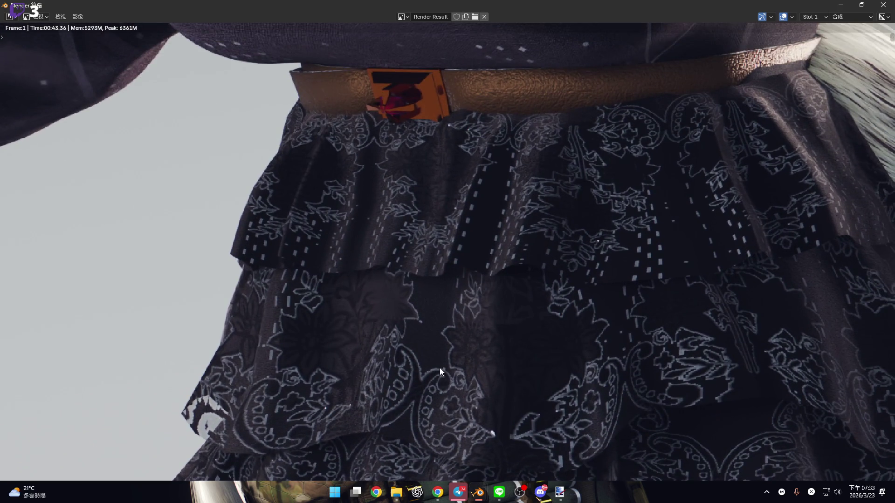
scroll(440, 364, "up", 1)
scroll(457, 383, "down", 3)
mouse_move(457, 383)
middle_mouse_down()
mouse_move(446, 361)
mouse_move(452, 296)
middle_mouse_up()
scroll(455, 300, "down", 5)
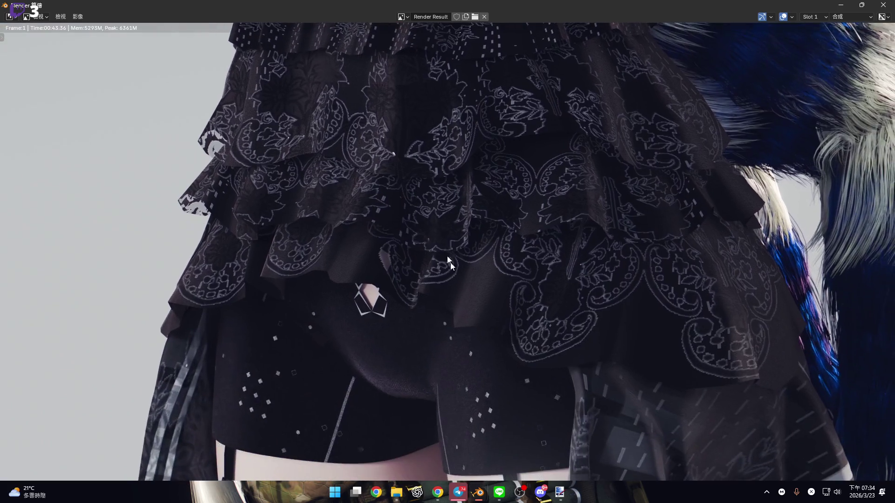
scroll(494, 273, "down", 3)
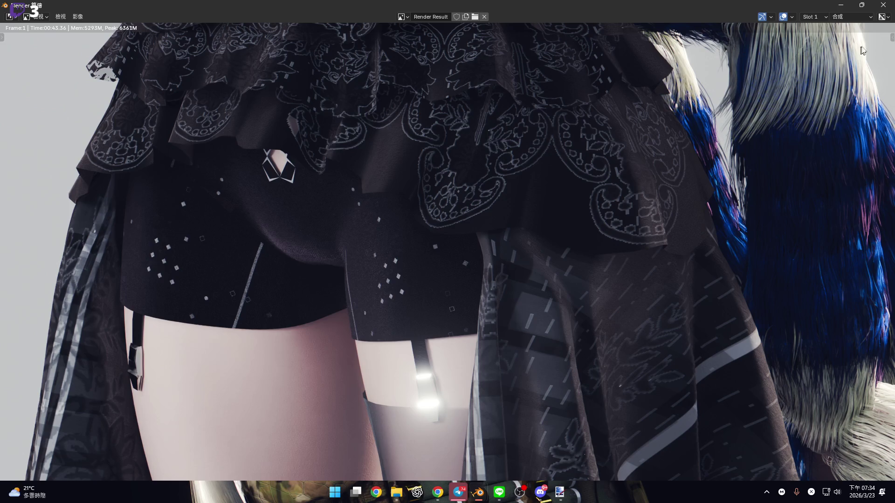
scroll(429, 289, "down", 2)
scroll(502, 236, "down", 1)
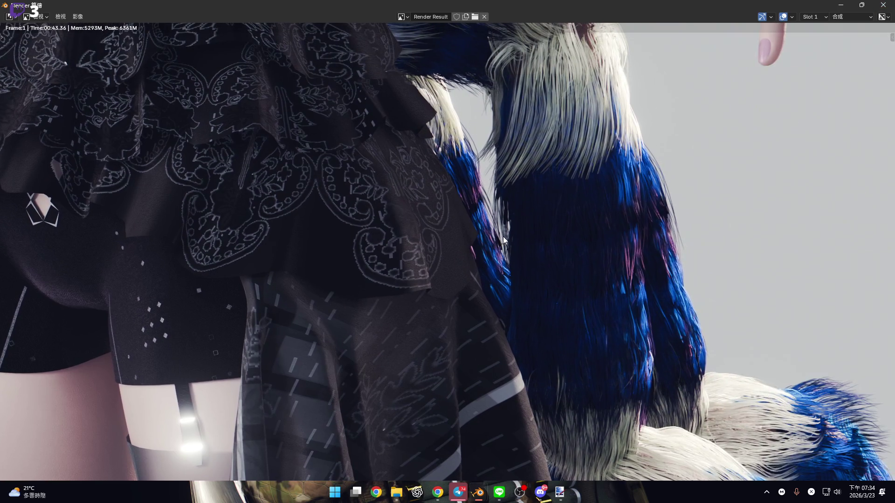
scroll(506, 256, "down", 1)
scroll(507, 267, "down", 3)
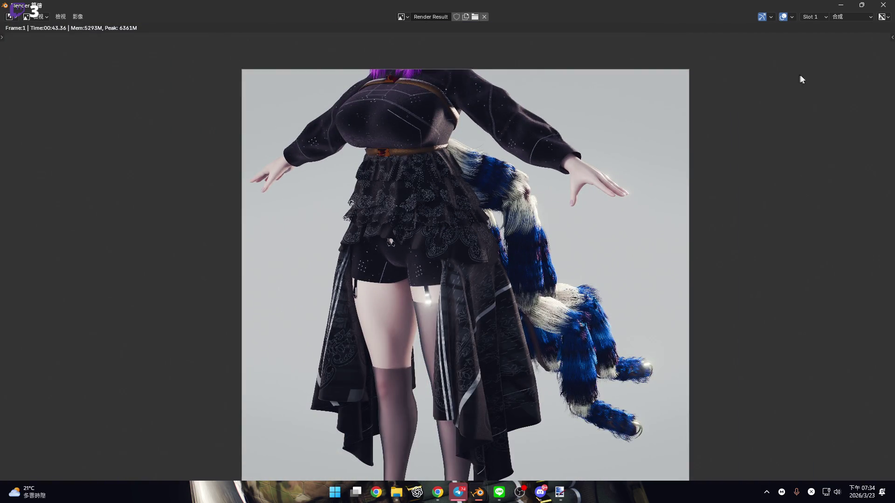
- Close the render result and orbit to a level view of the character's back
left_click(883, 5)
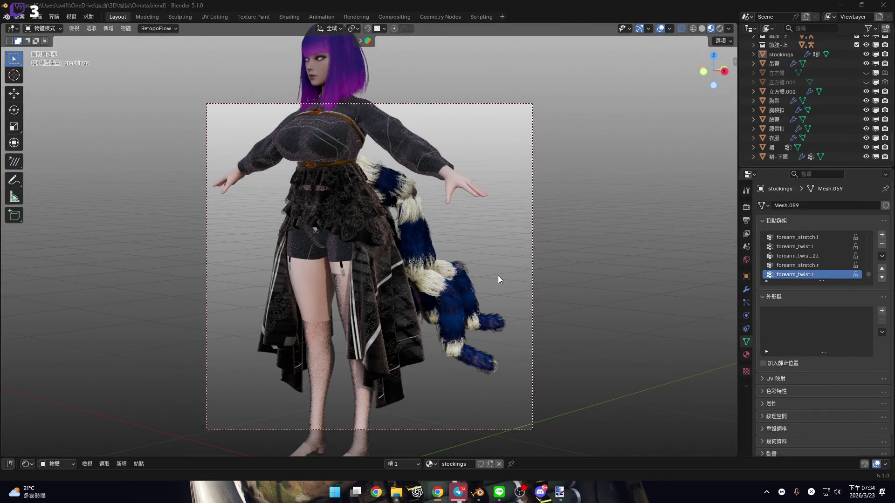
mouse_move(547, 206)
middle_mouse_down()
mouse_move(558, 123)
mouse_move(493, 112)
mouse_move(251, 177)
mouse_move(423, 200)
mouse_move(639, 124)
middle_mouse_up()
key("KP_Decimal")
middle_click_drag(405, 222, 404, 239)
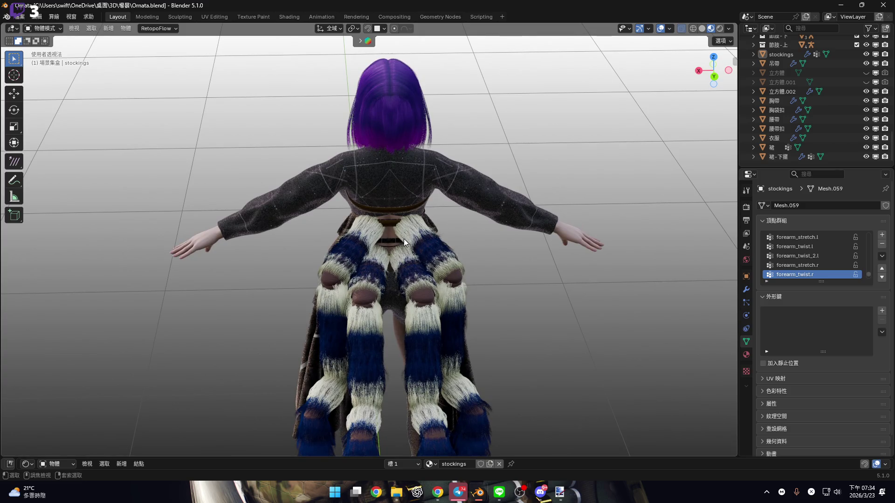
- Frame the character's back, hair and tail in the camera view and render it
key("KP_0")
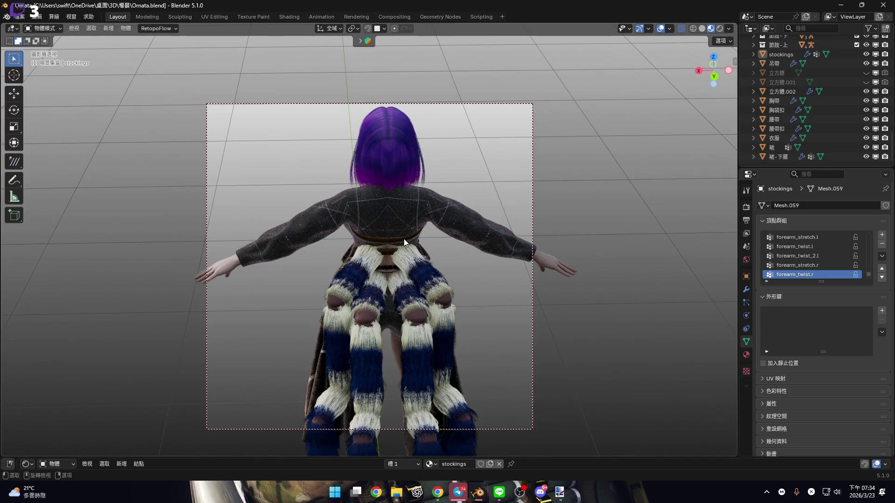
middle_click_drag(404, 238, 398, 239)
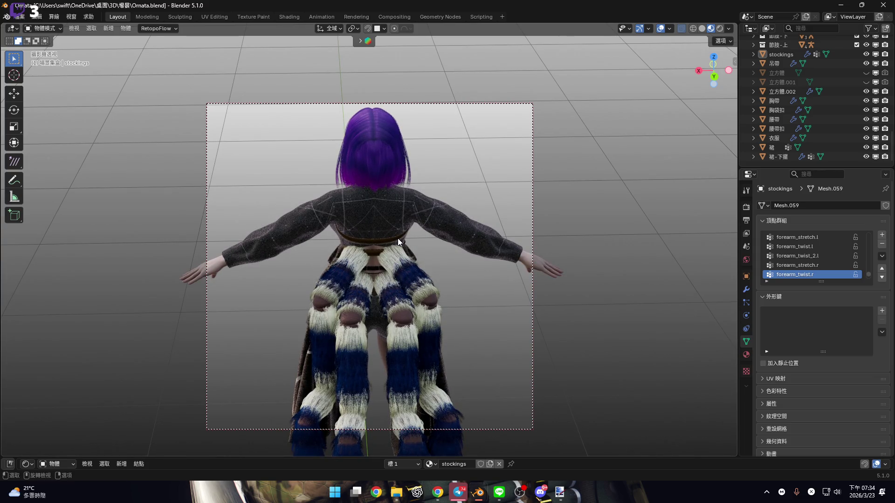
mouse_move(395, 236)
middle_mouse_down("ctrl")
mouse_move(393, 265)
mouse_move(399, 249)
middle_mouse_up("ctrl")
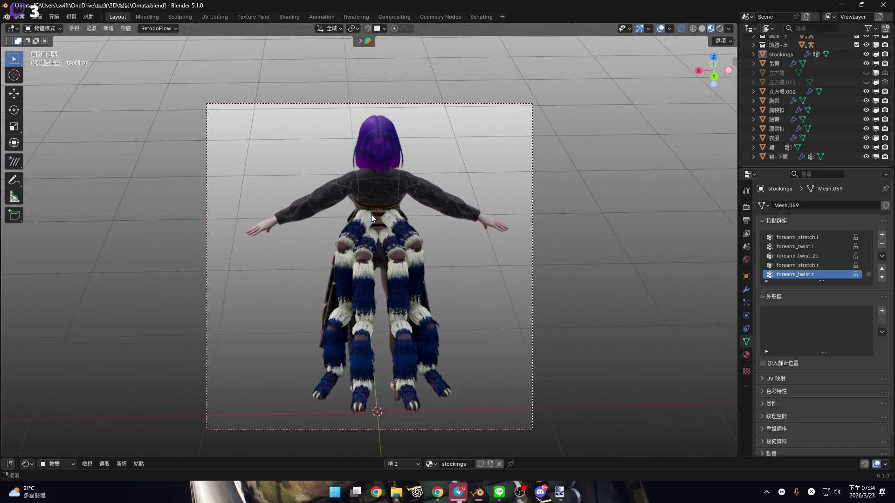
middle_click_drag(371, 215, 385, 231, "ctrl")
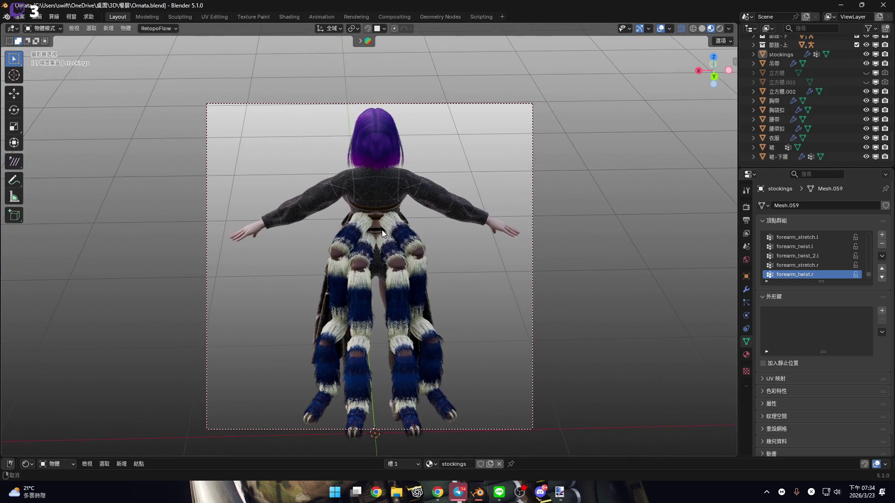
middle_click_drag(381, 230, 383, 237, "ctrl")
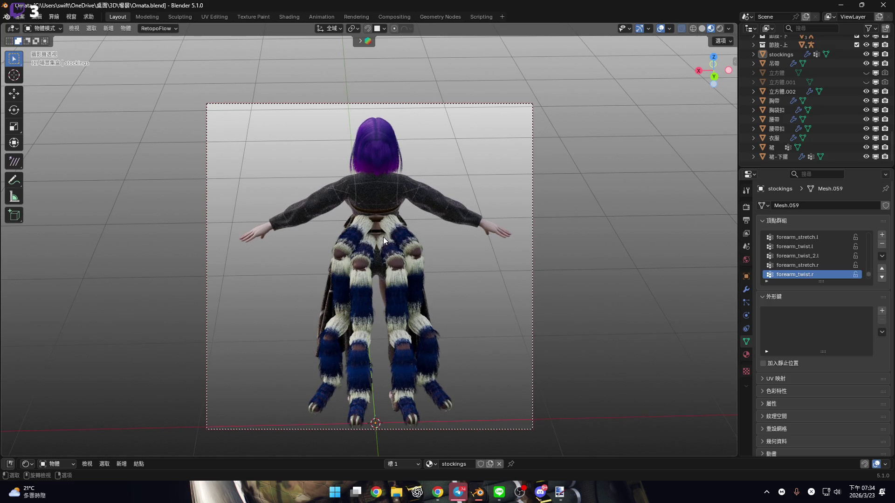
key("F12")
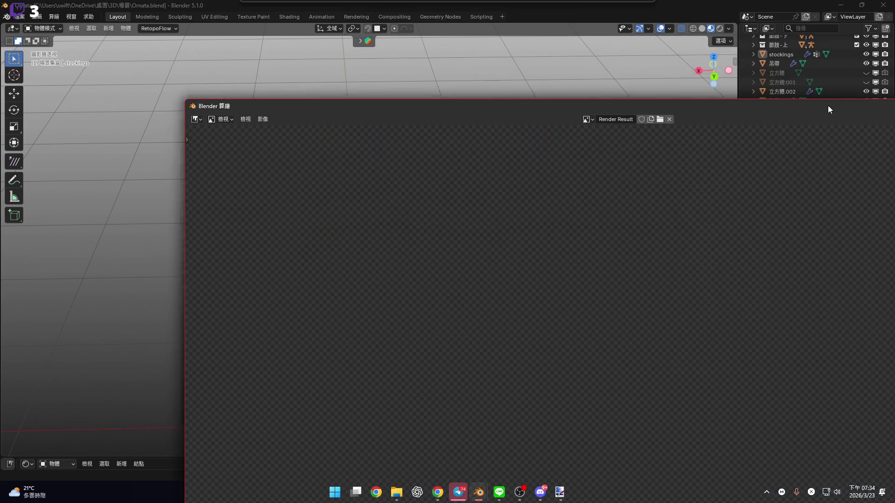
- Move the Render Result window and maximize it to fill the screen
left_click_drag(827, 105, 691, 112)
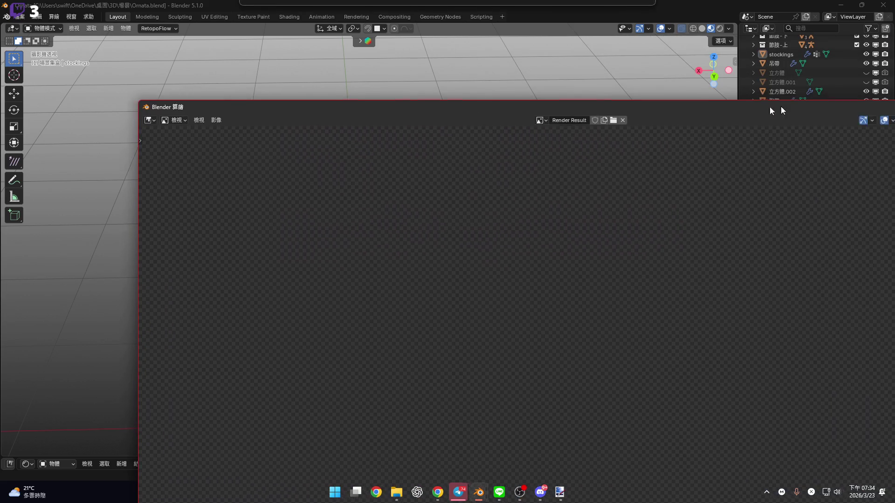
double_click(691, 112)
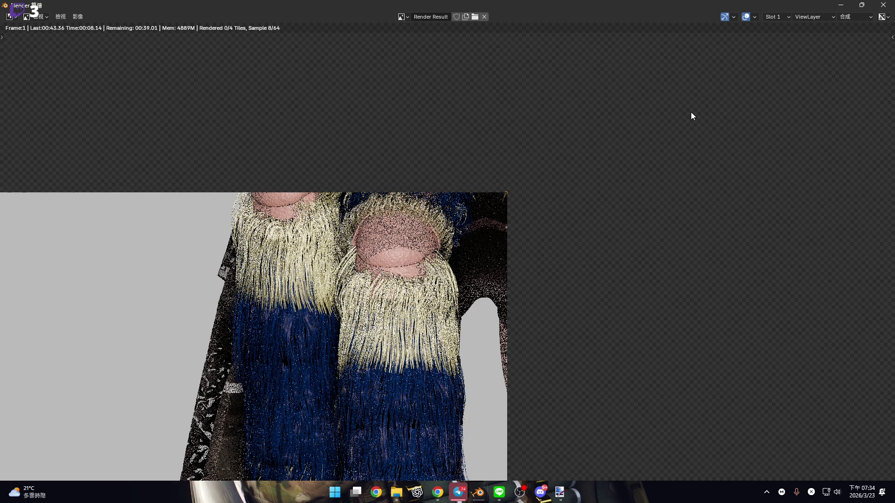
scroll(489, 297, "down", 3)
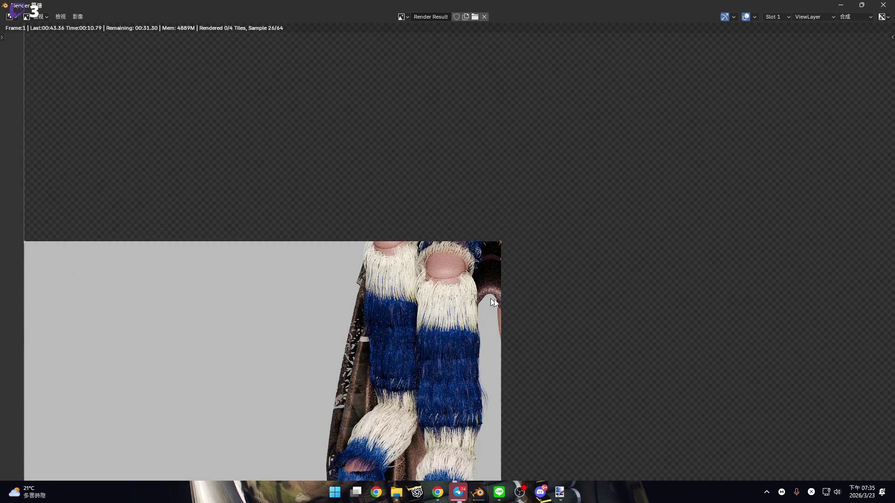
key("n")
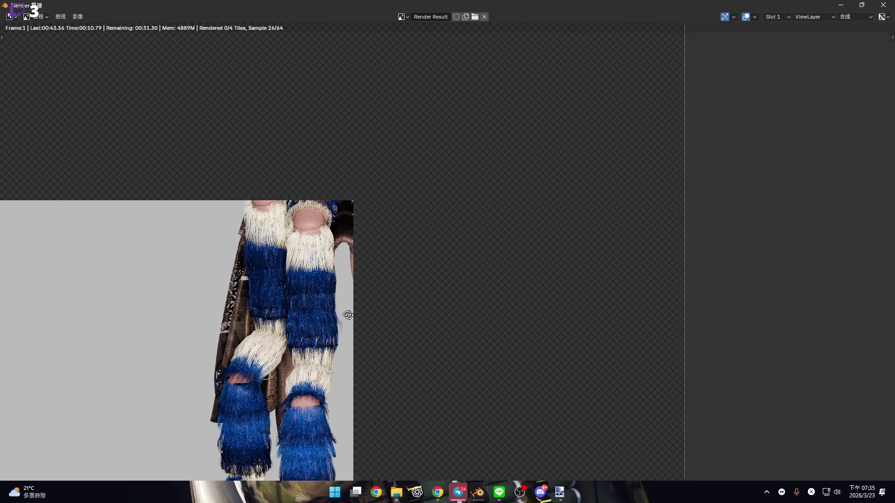
- Zoom and pan over the back-view render to inspect hair, jacket, belt and fur
scroll(344, 308, "down", 2)
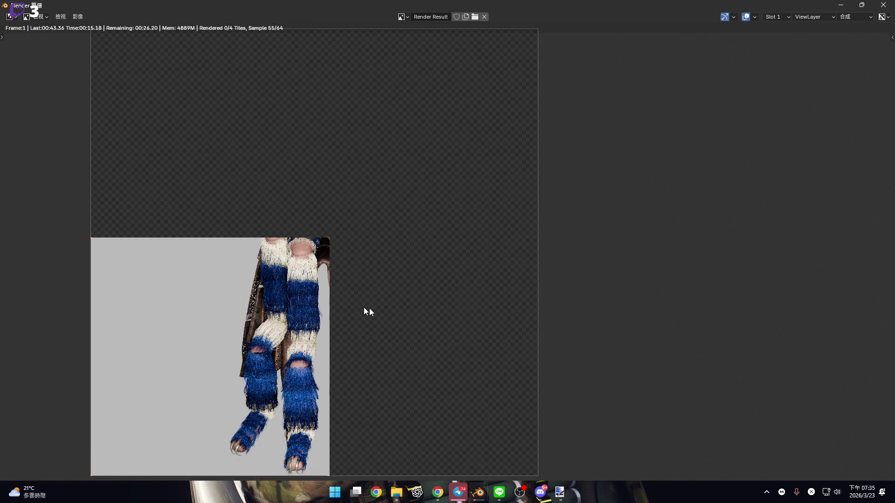
scroll(356, 303, "down", 1)
scroll(410, 305, "up", 1)
middle_click_drag(411, 305, 424, 280)
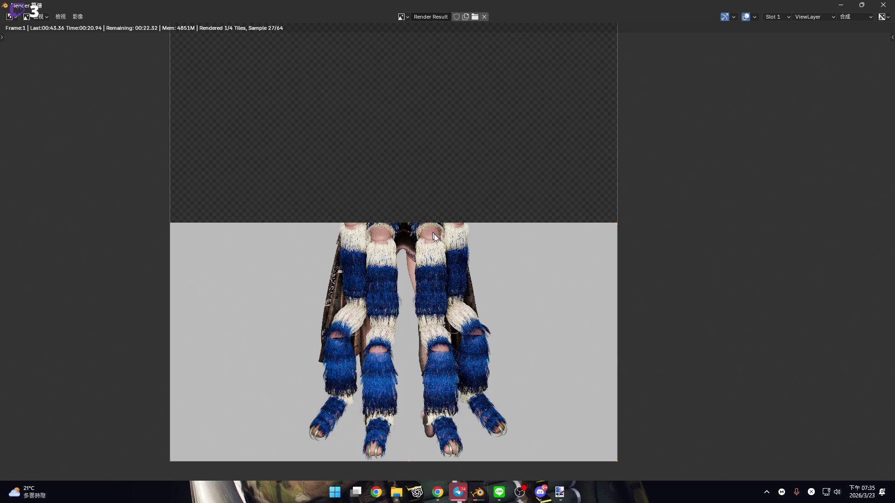
scroll(431, 235, "up", 1)
scroll(413, 301, "down", 2, "shift")
scroll(452, 254, "down", 1)
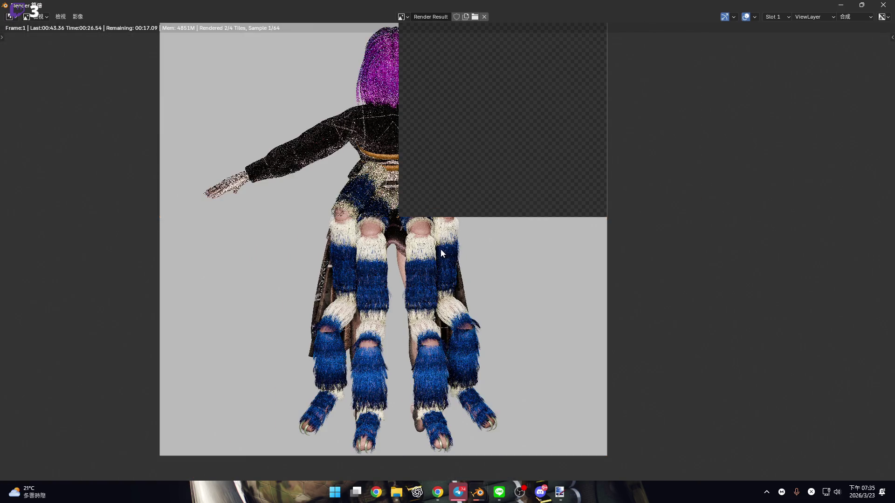
scroll(360, 175, "up", 3)
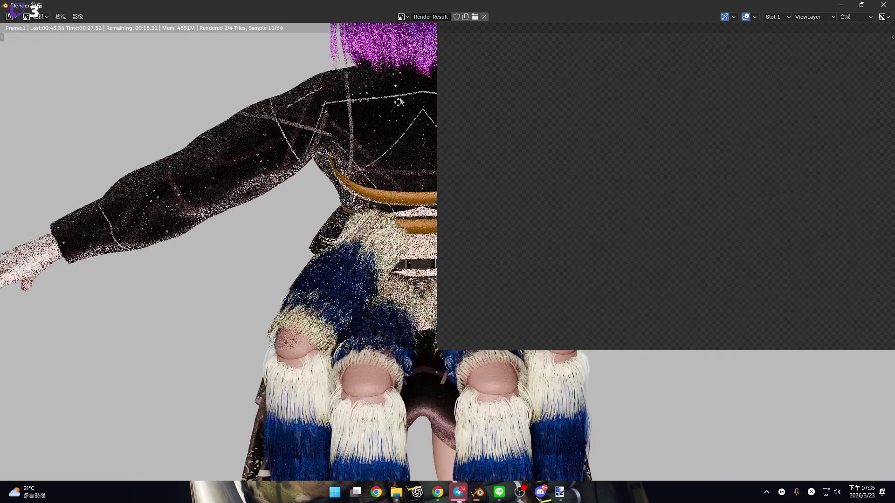
scroll(364, 204, "up", 3)
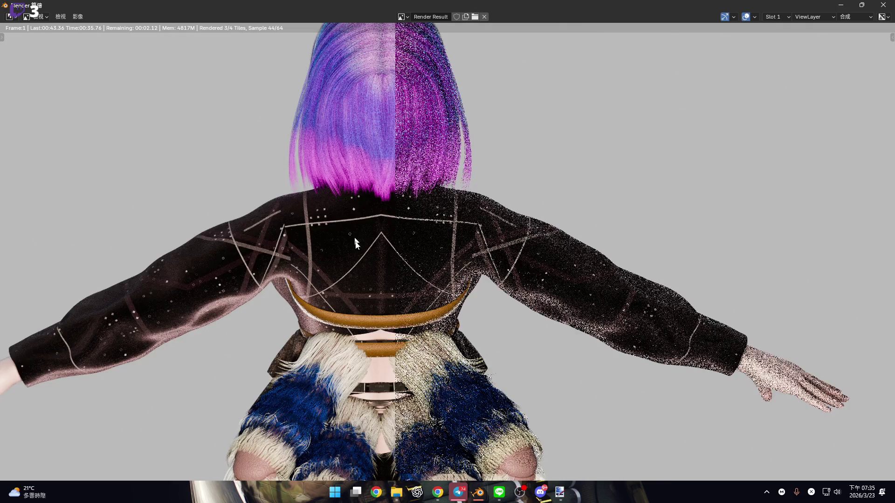
scroll(354, 236, "up", 3)
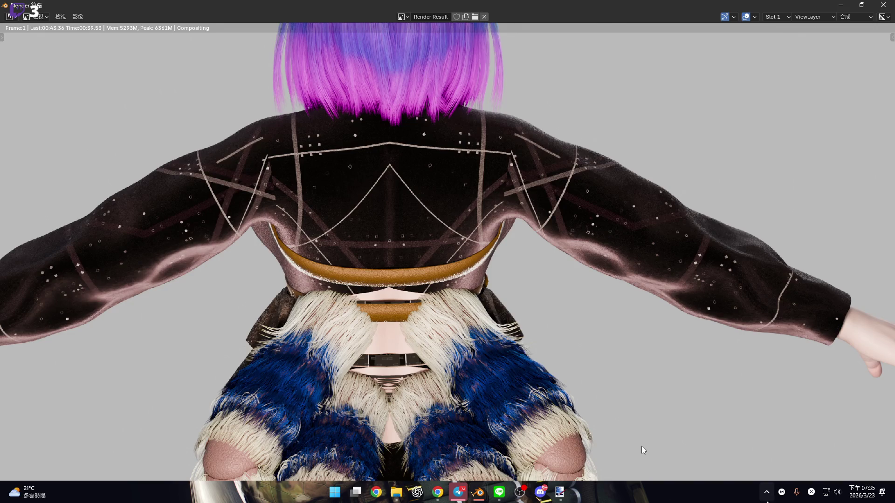
- Launch the game launcher from the system tray and bring the rendered legs into view
left_click(766, 498)
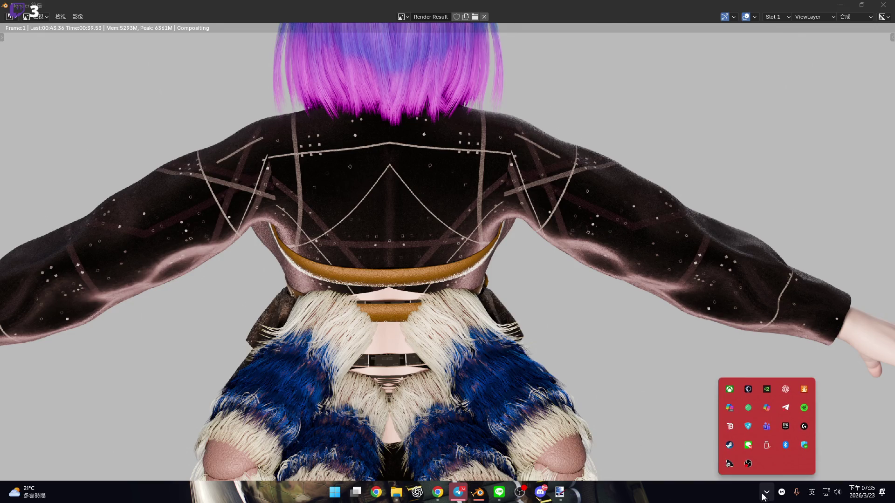
left_click(747, 393)
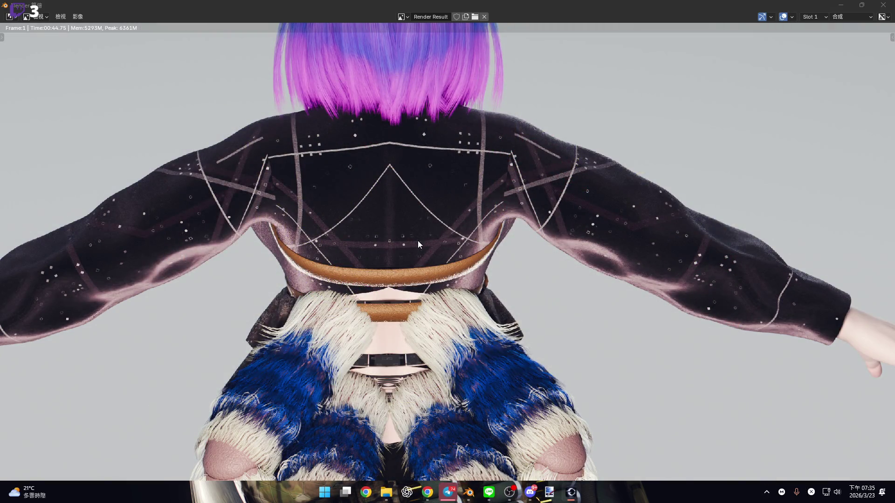
scroll(449, 263, "down", 4)
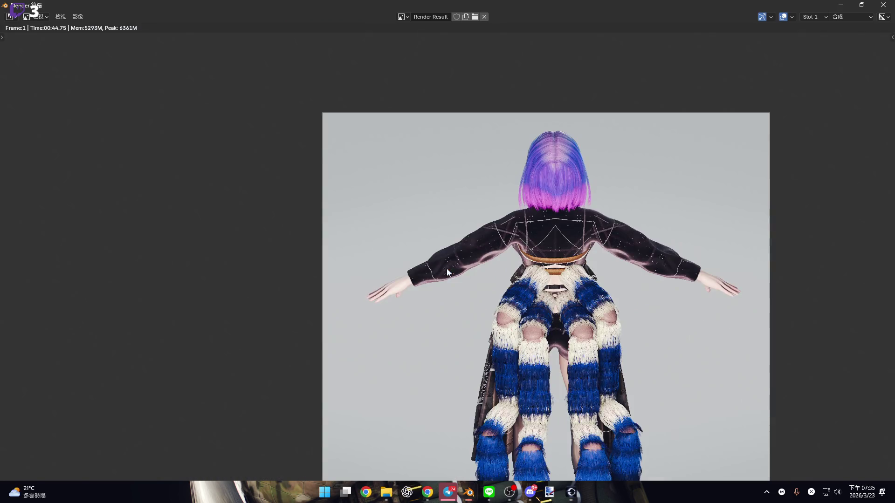
scroll(446, 261, "up", 3)
middle_click_drag(447, 261, 448, 160)
- Inspect the rendered clawed feet up close, then close the render result
scroll(514, 312, "up", 2)
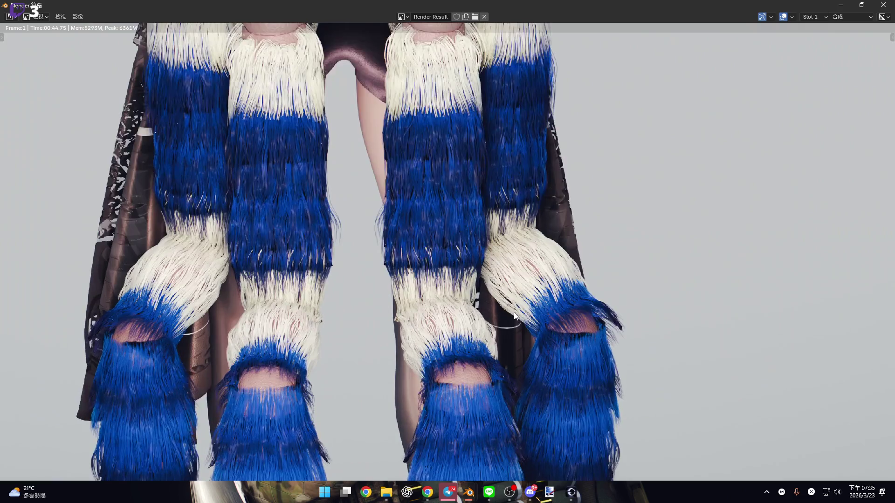
scroll(487, 306, "up", 3)
scroll(487, 306, "down", 4)
mouse_move(384, 299)
middle_mouse_down()
mouse_move(530, 235)
mouse_move(483, 322)
middle_mouse_up()
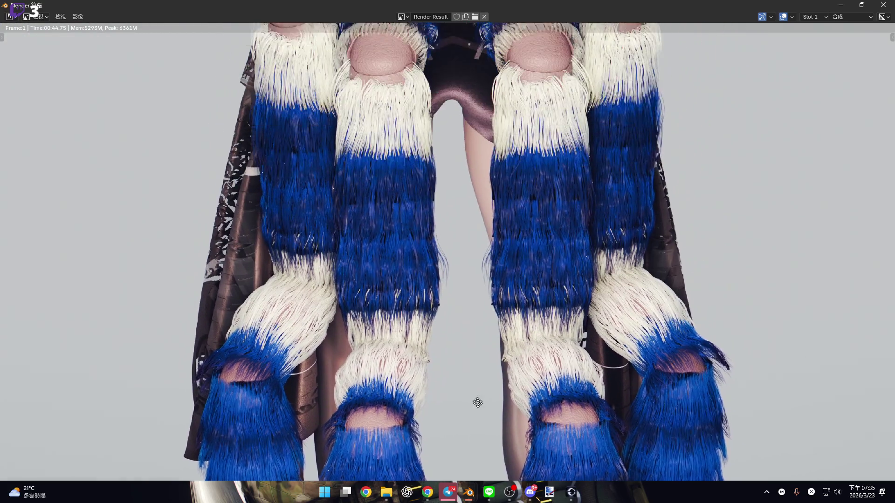
scroll(485, 321, "down", 1)
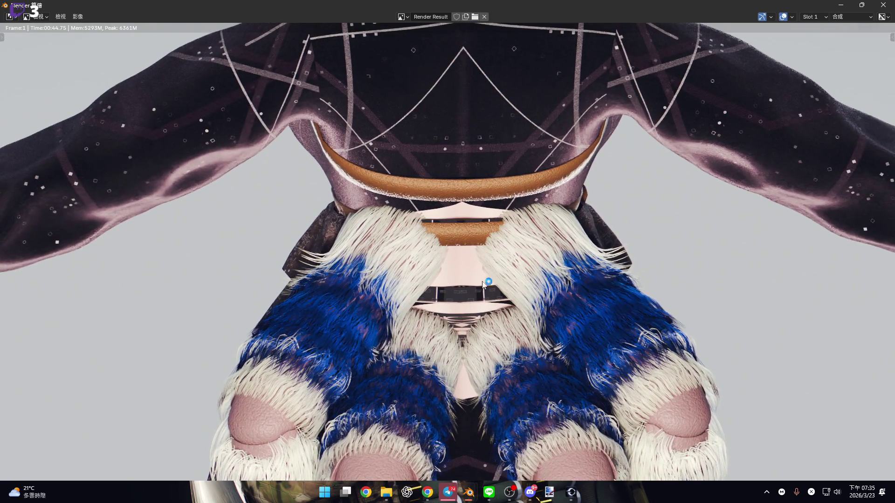
scroll(496, 321, "down", 2)
scroll(489, 323, "down", 1)
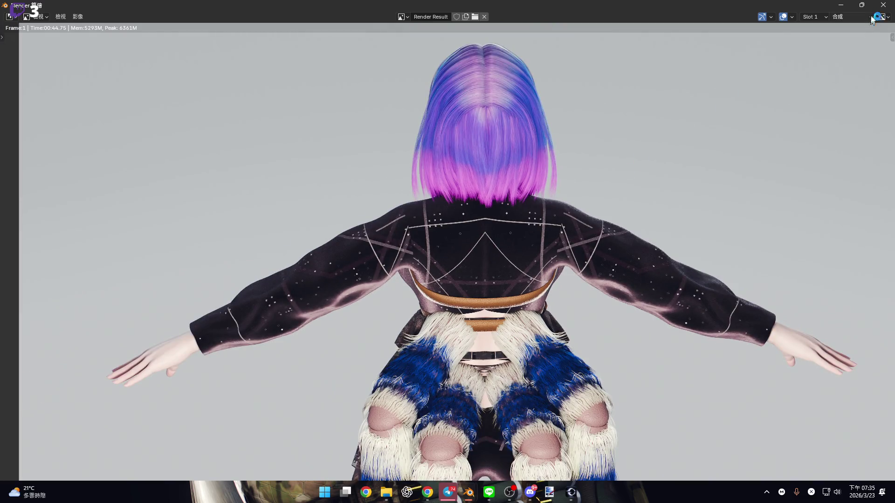
left_click(883, 5)
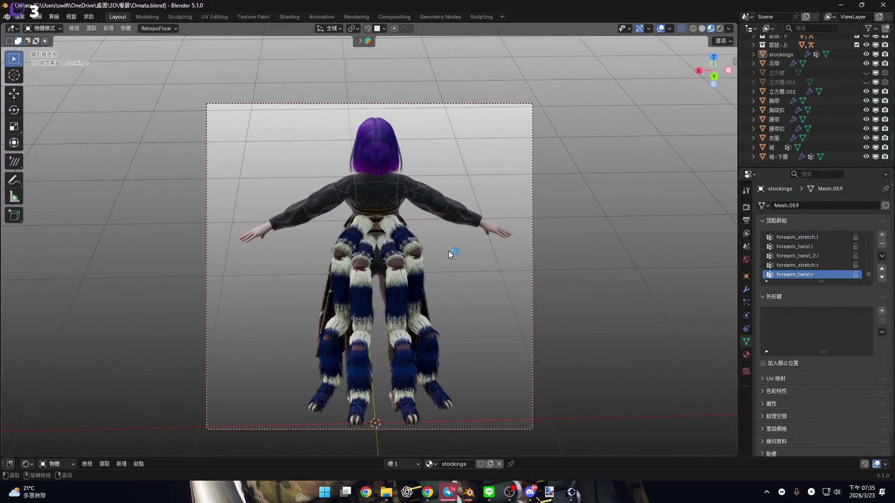
- Orbit and zoom to the character's front to check the sheer stockings under the layered skirt
mouse_move(716, 69)
left_mouse_down()
mouse_move(381, 214)
mouse_move(385, 184)
left_mouse_up()
scroll(384, 183, "down", 5)
scroll(383, 144, "up", 2)
scroll(363, 164, "up", 2)
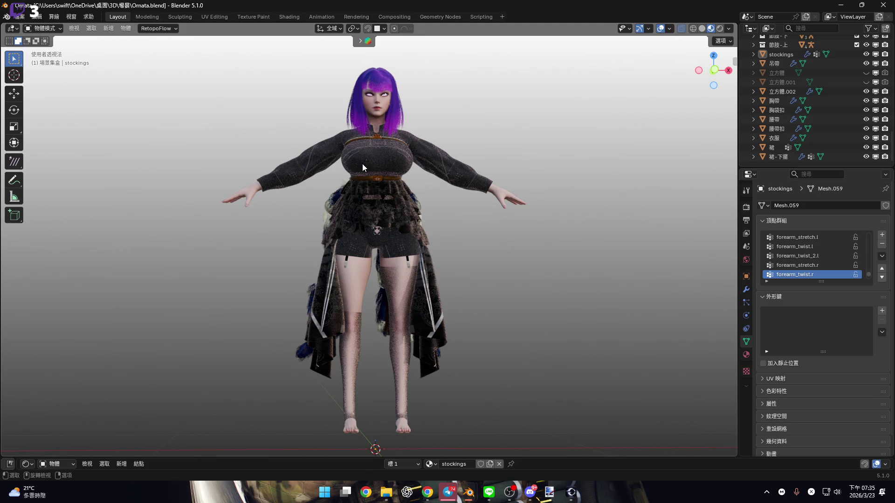
right_click(362, 164)
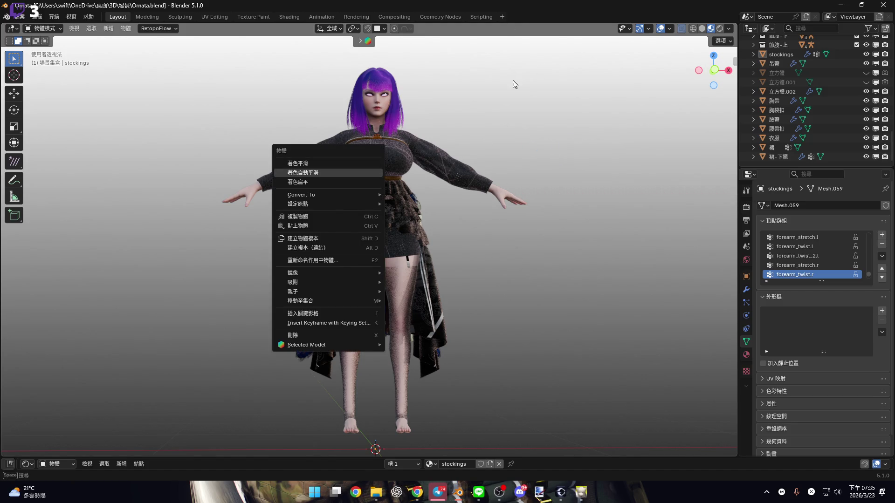
middle_click_drag(450, 93, 416, 141)
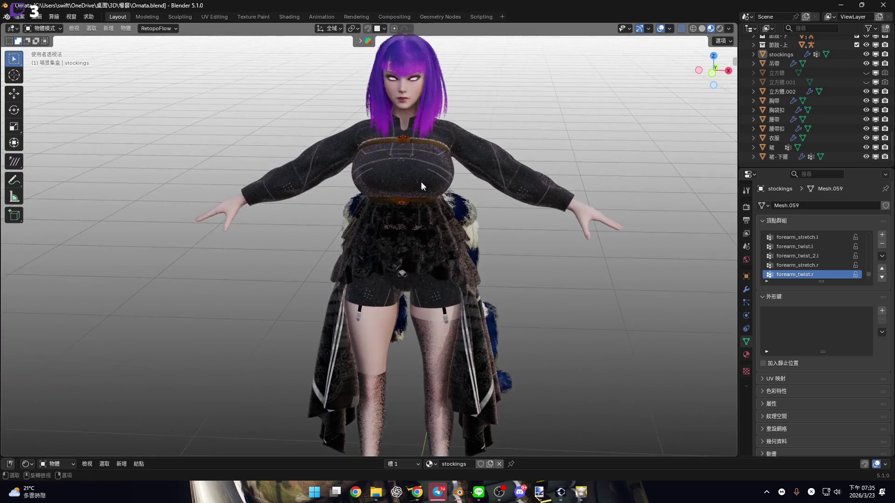
scroll(430, 171, "up", 3)
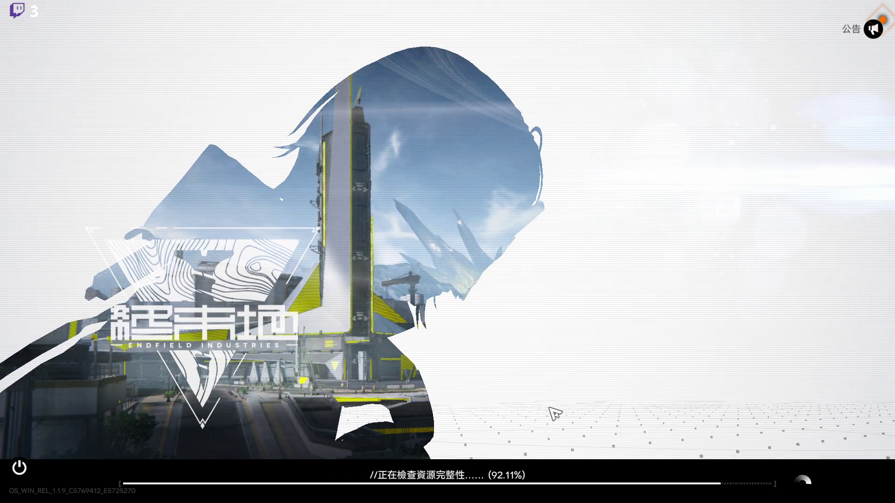
- Return to Blender and snap to a front orthographic view of the whole character
key("alt+Tab")
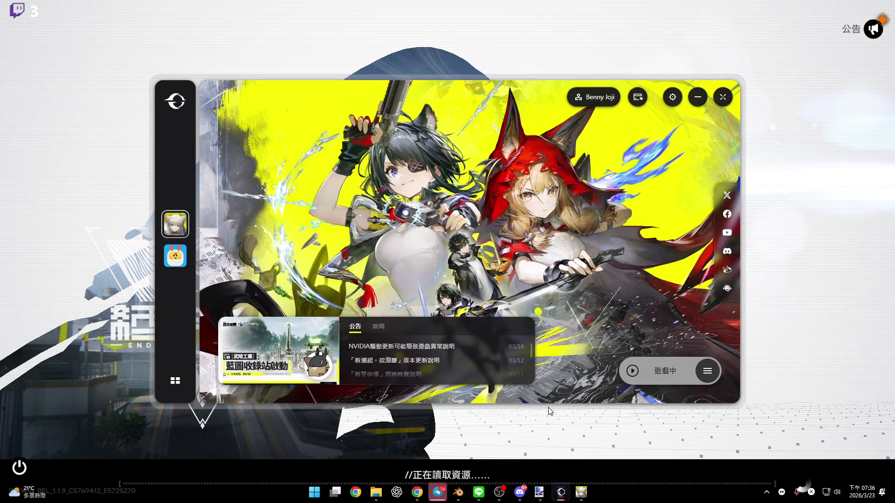
key("alt+Tab")
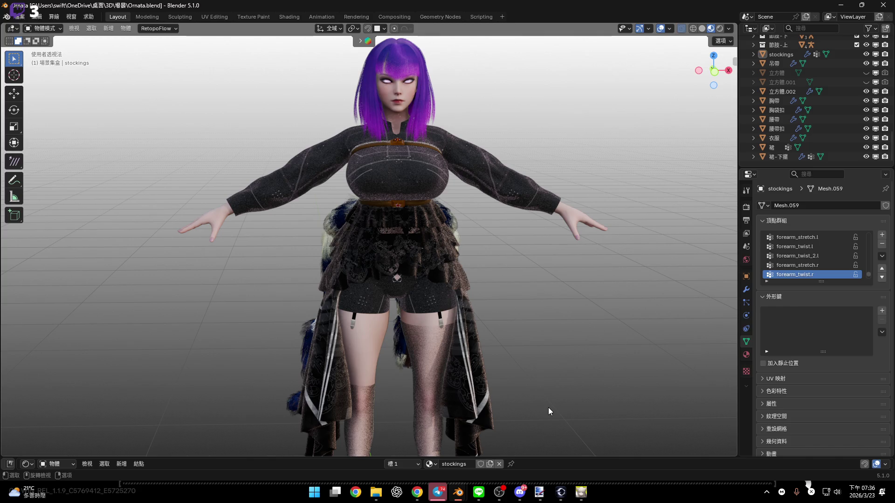
middle_click_drag(548, 409, 724, 145, "ctrl")
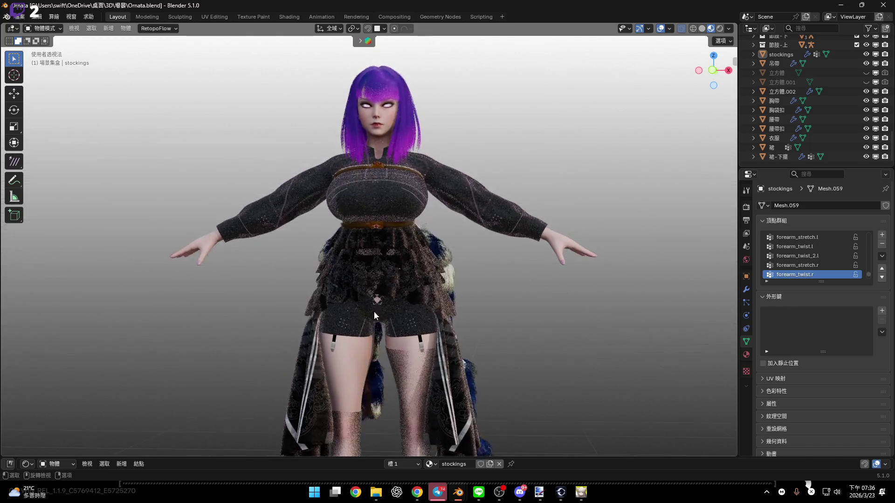
left_click(712, 70)
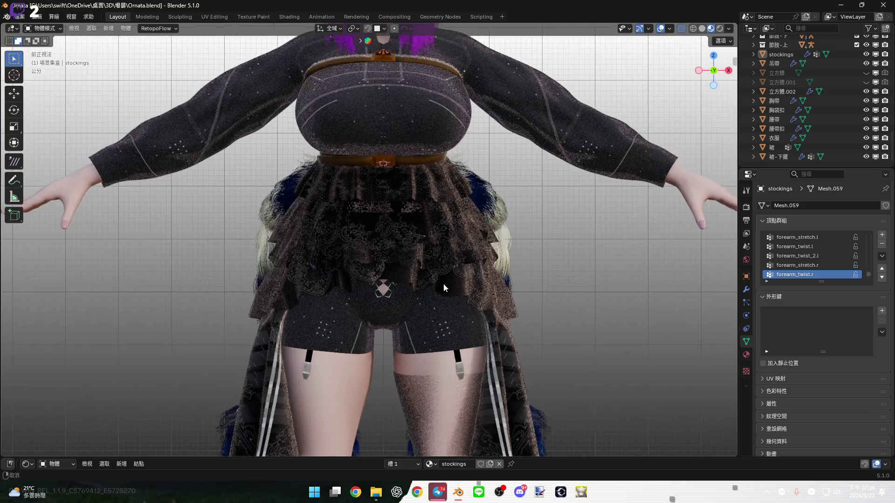
scroll(451, 287, "up", 5)
scroll(451, 288, "down", 5)
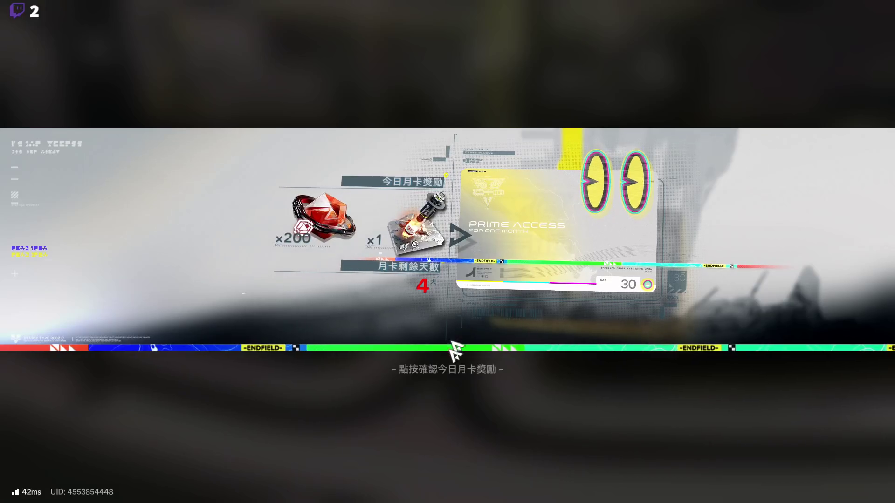
- Accept 艾爾黛拉's gift, then open the operator list at the 幹員聯絡台 terminal
left_click(442, 410)
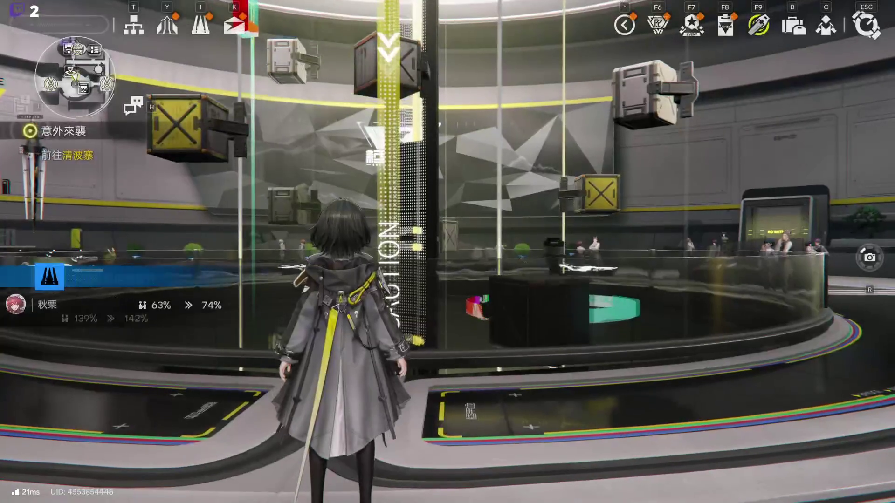
key("w")
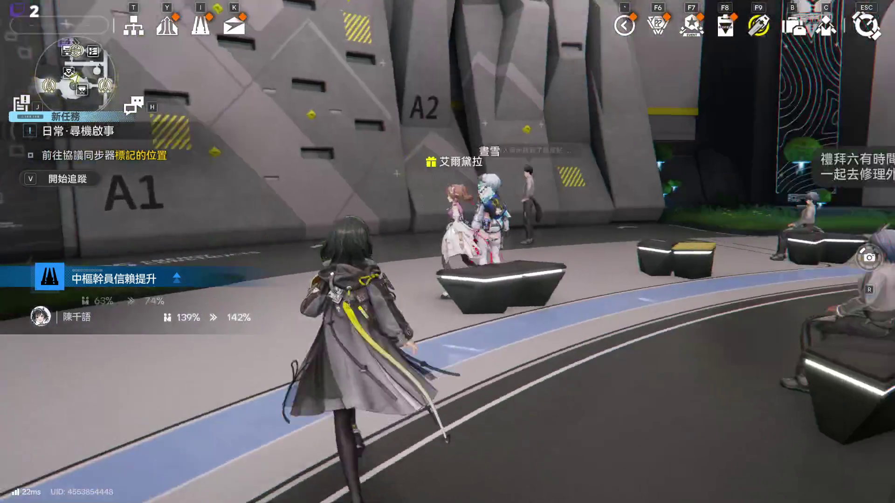
key("f")
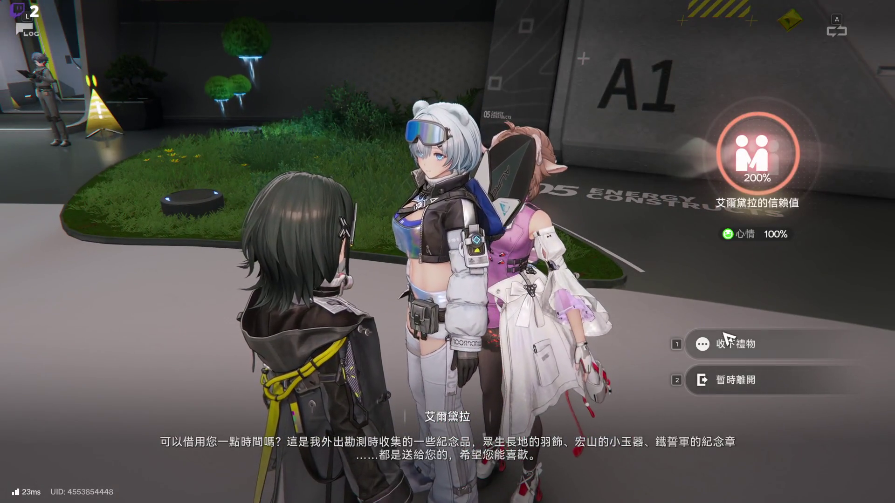
left_click(729, 341)
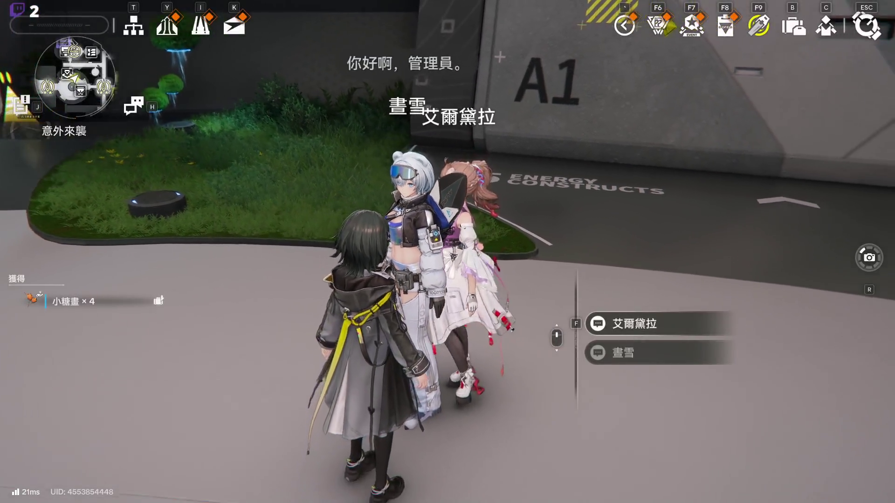
key("w")
key("w")
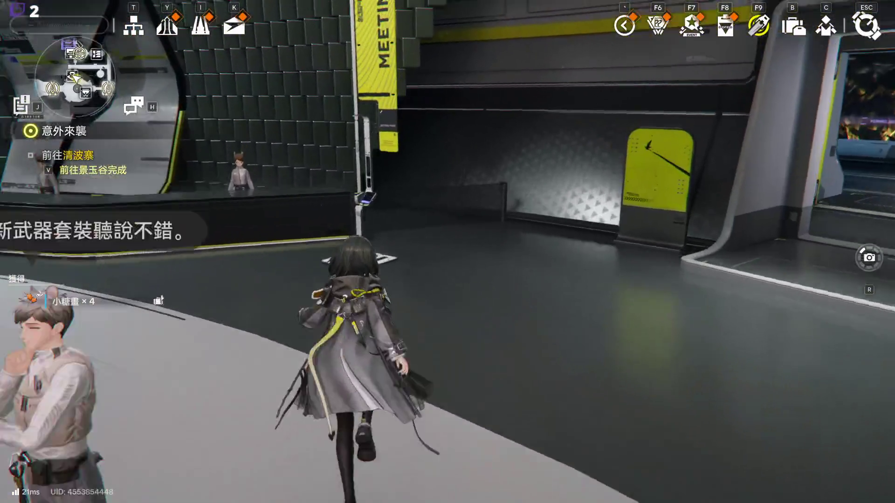
key("f")
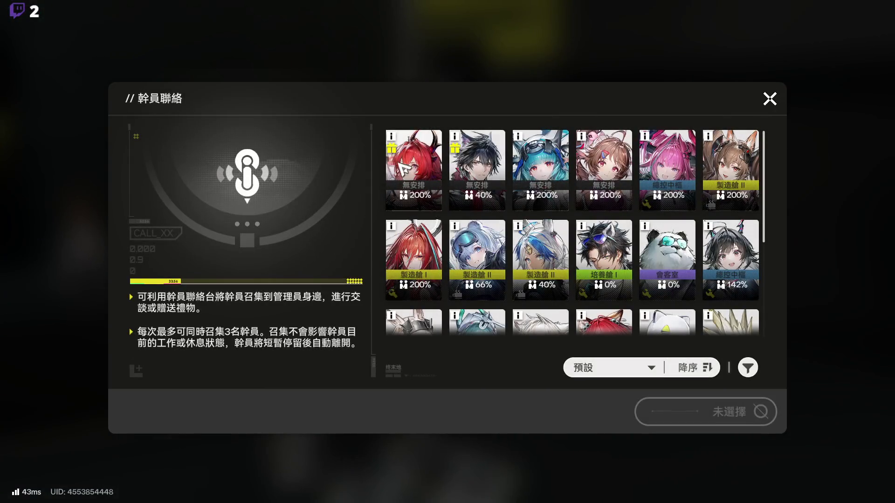
- Call two operators over and accept gifts from 狼衛 and 萊萬汀
left_click(713, 418)
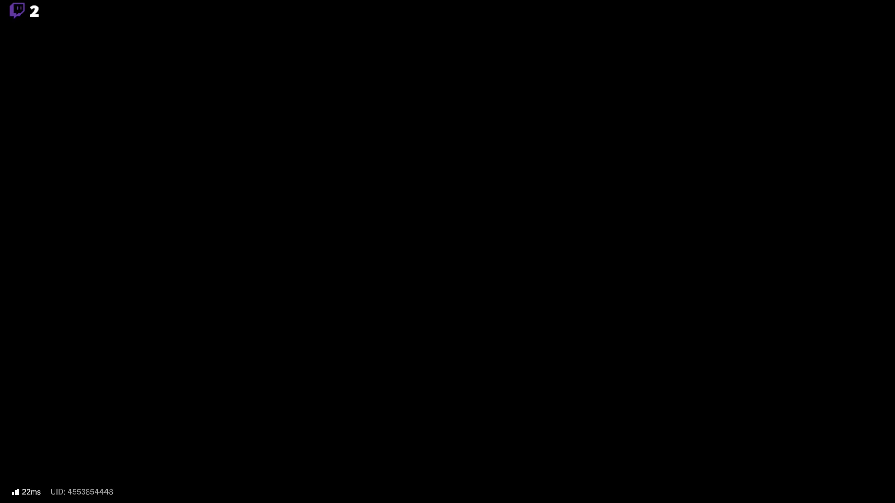
key("w")
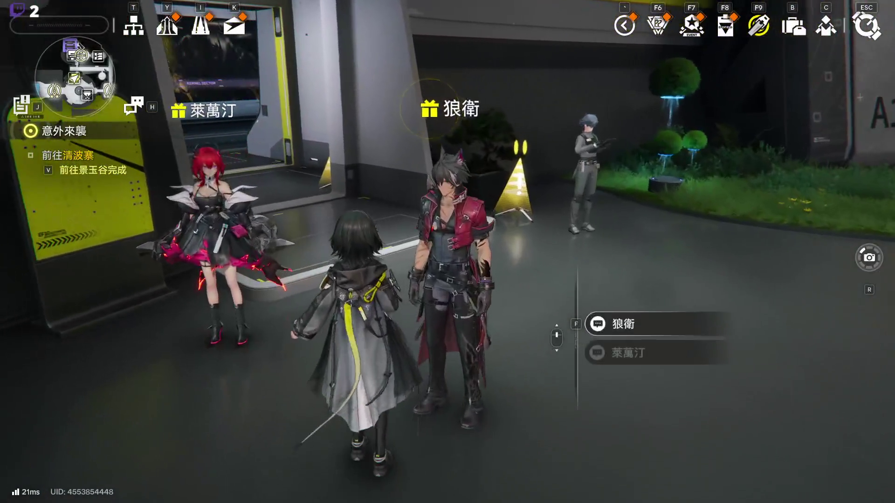
key("f")
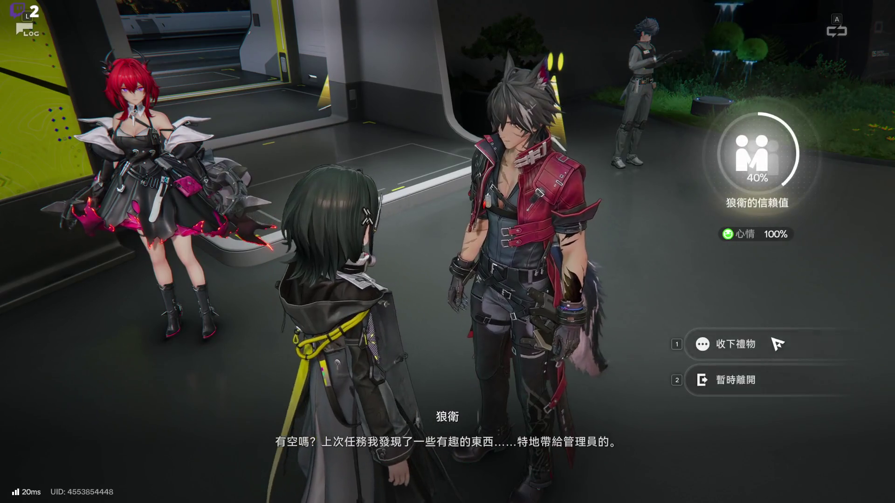
left_click(772, 339)
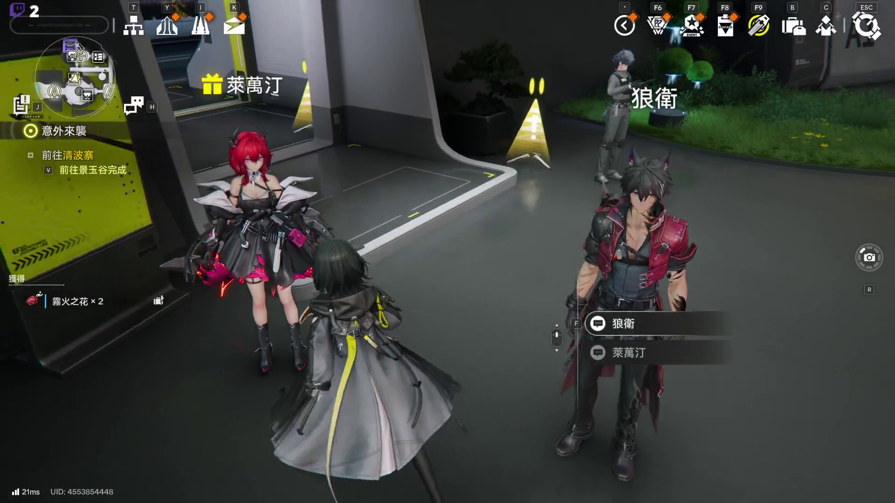
scroll(448, 251, "down", 1)
key("f")
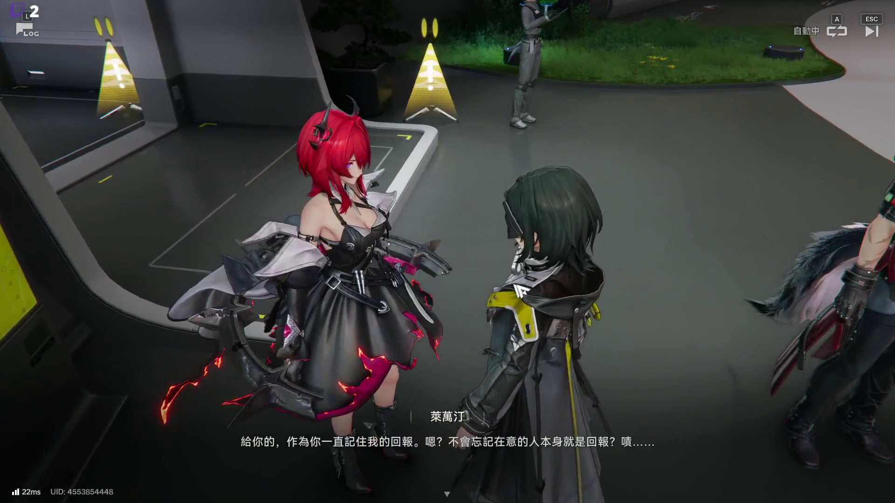
key("f")
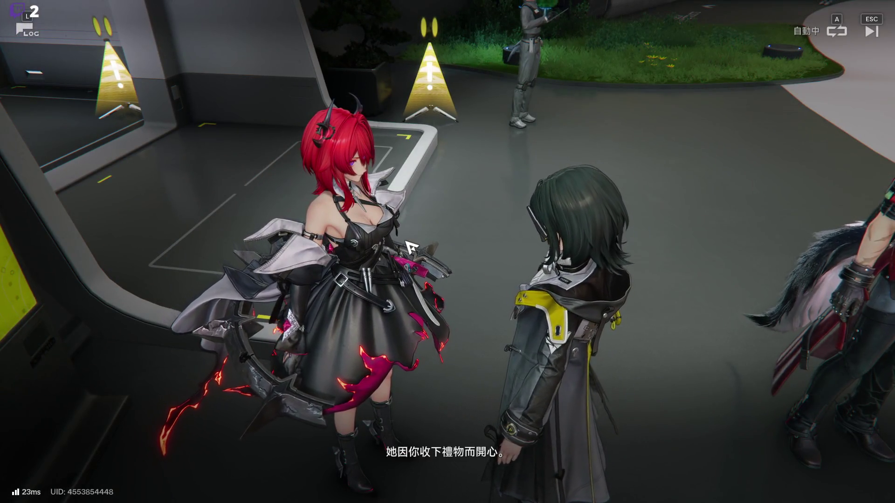
key("f")
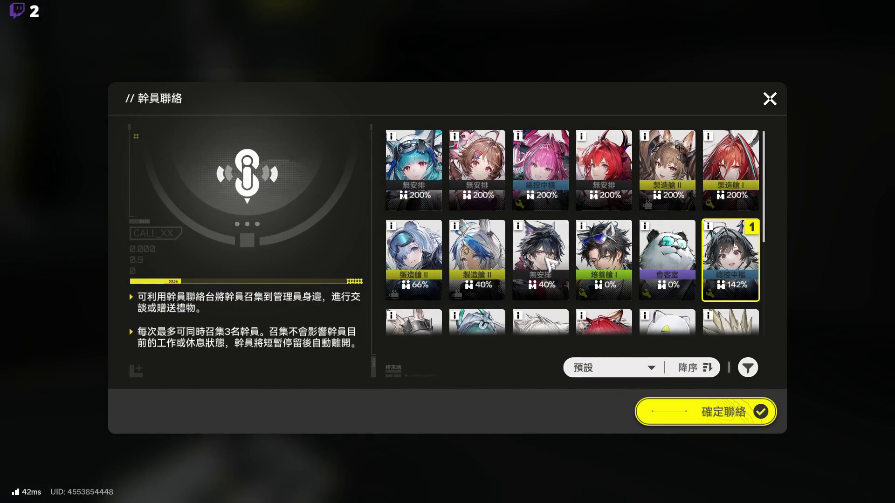
- Select three operators in the contact list and call them over
scroll(572, 233, "down", 2)
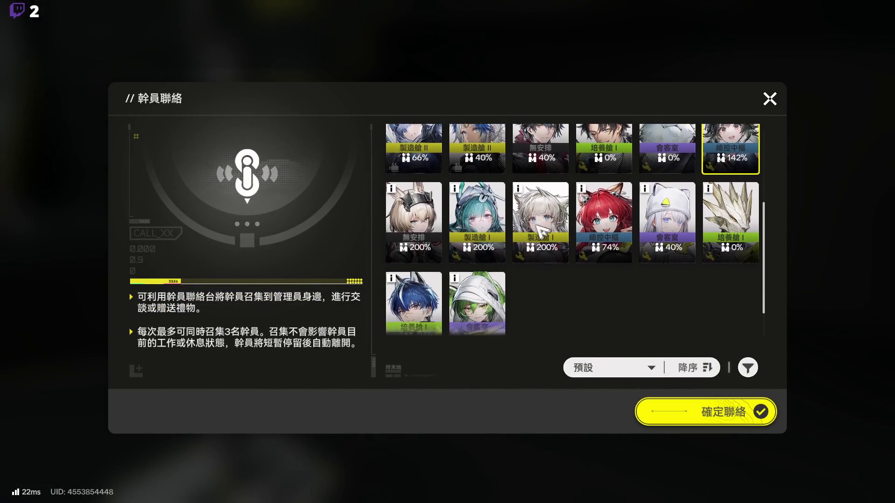
scroll(503, 303, "up", 1)
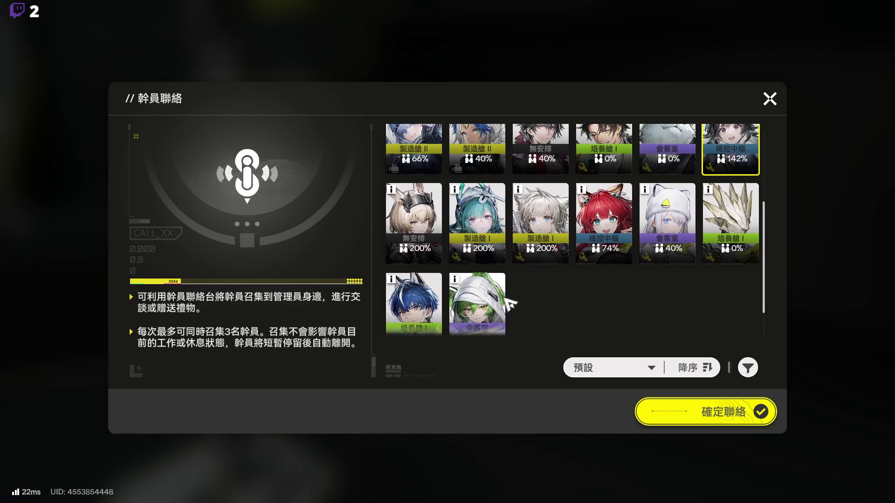
scroll(573, 229, "up", 2)
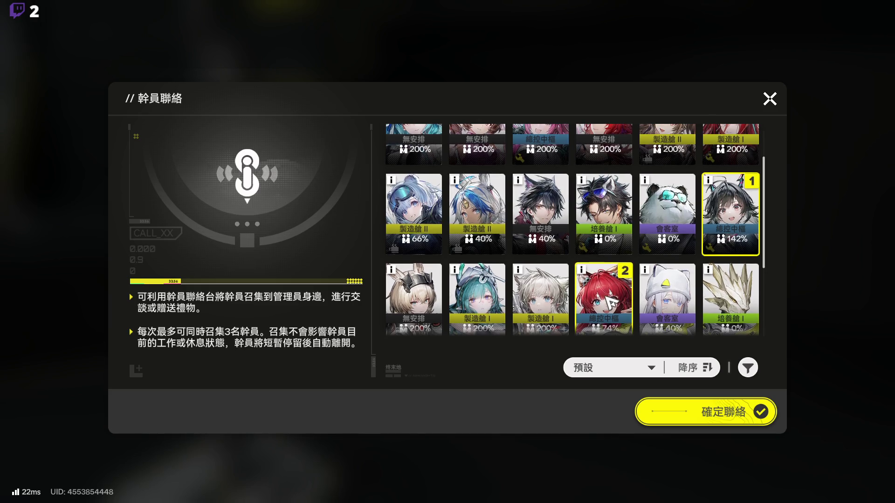
left_click(606, 294)
scroll(606, 294, "up", 1)
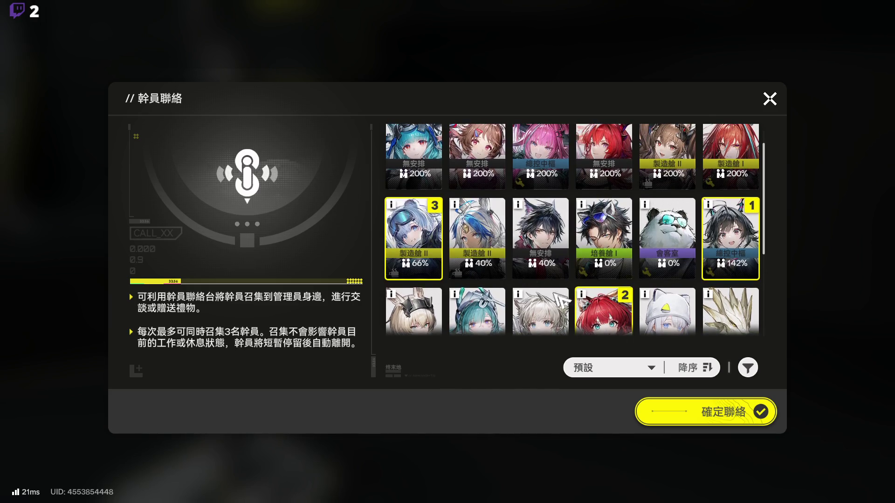
left_click(730, 421)
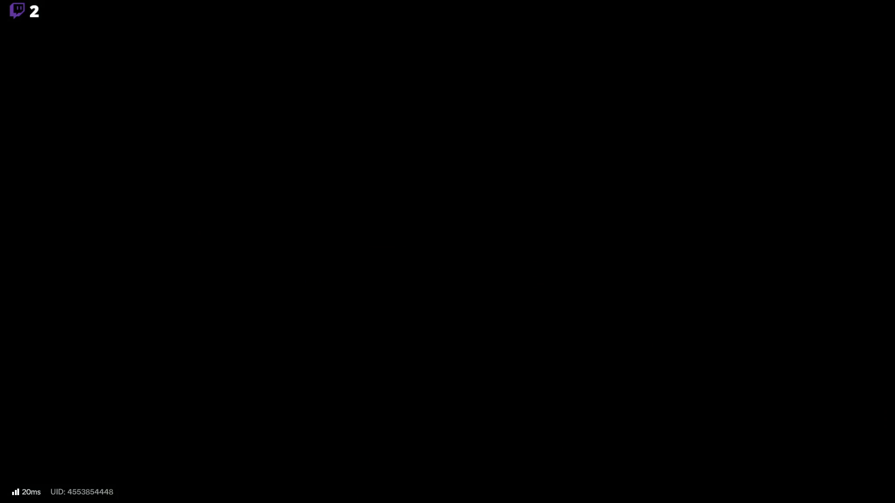
- Give 陳千語 3 岳研茶盒 and leave the conversation
key("w")
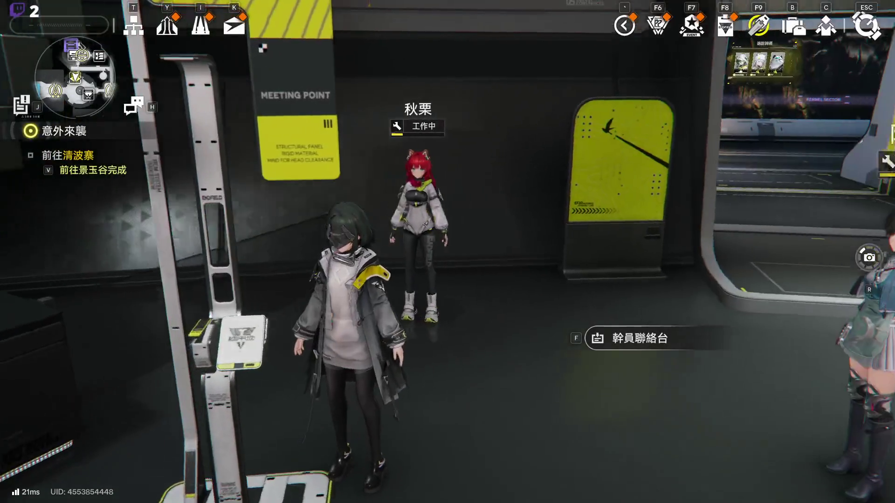
key("w")
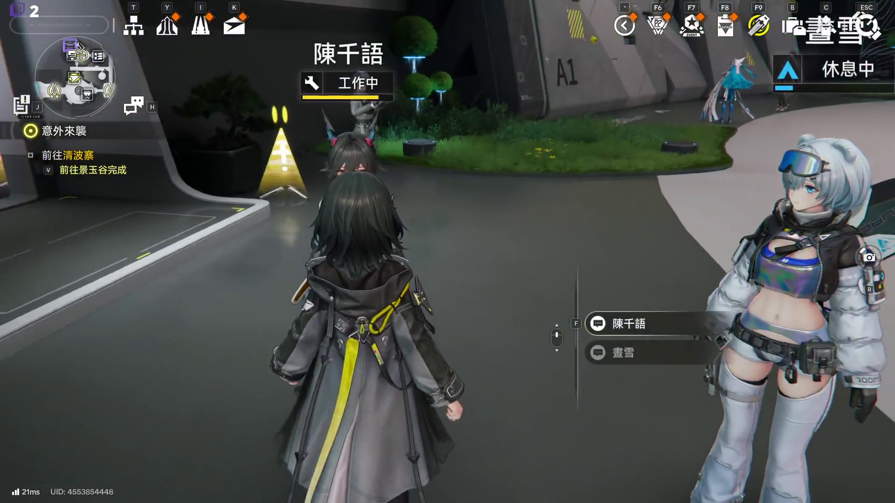
key("f")
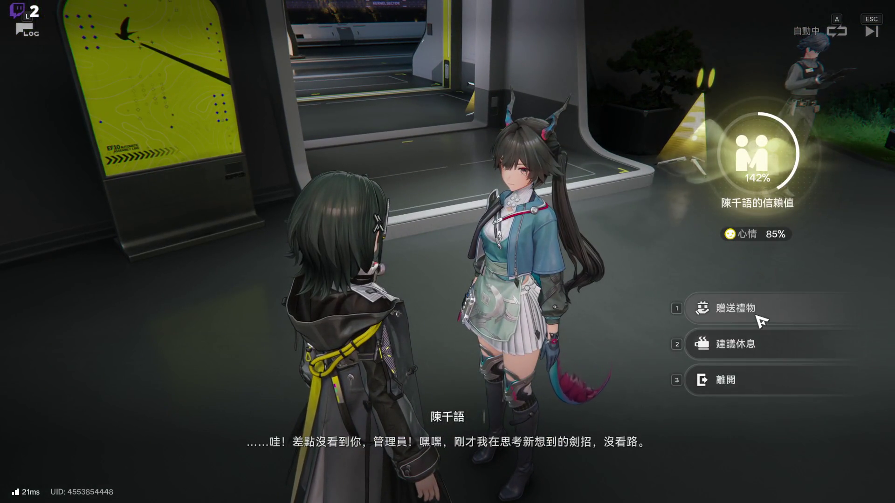
left_click(727, 307)
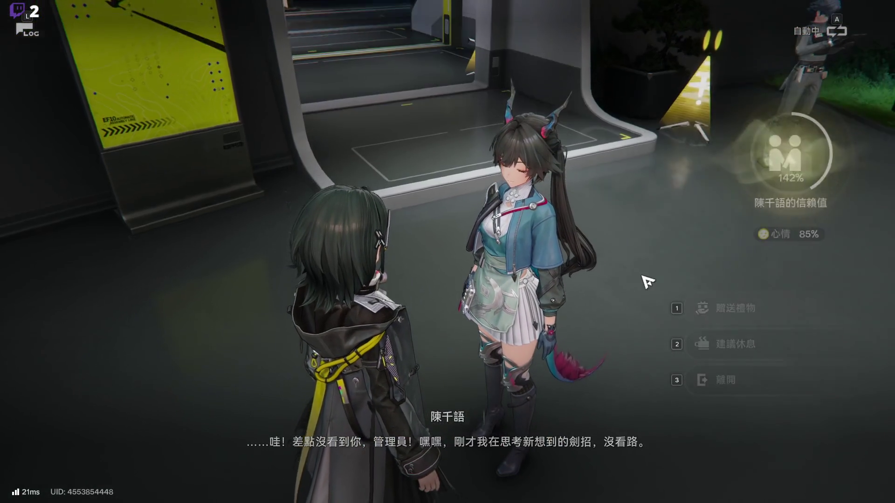
left_click(60, 409)
left_click(59, 409)
left_click(60, 409)
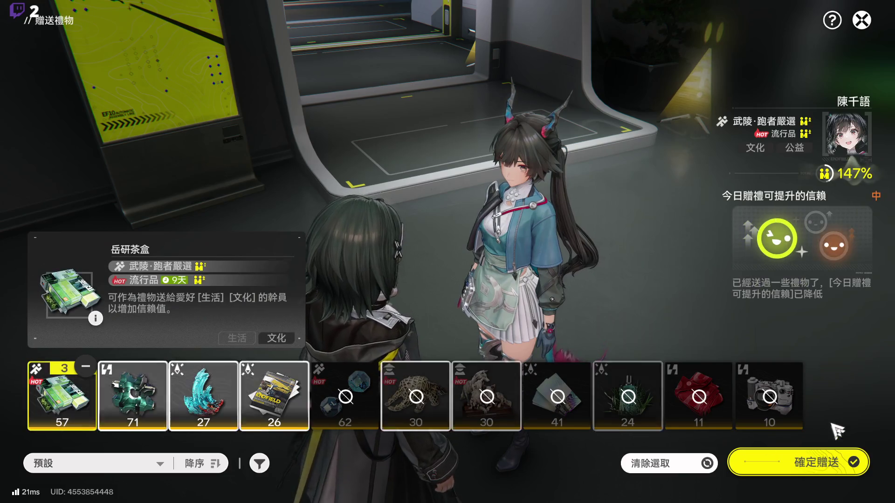
left_click(813, 463)
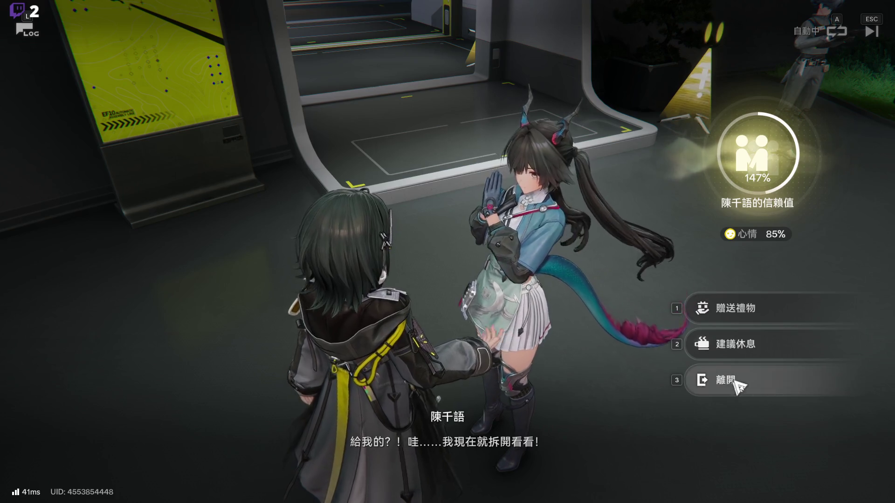
left_click(734, 385)
- Give 晝雪 衝浪大賽門票 tickets and leave the conversation
key("f")
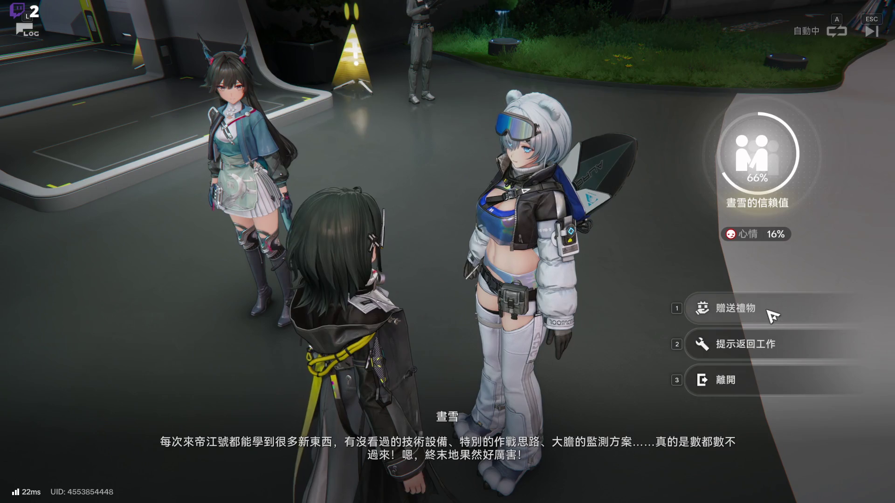
left_click(713, 309)
left_click(80, 410)
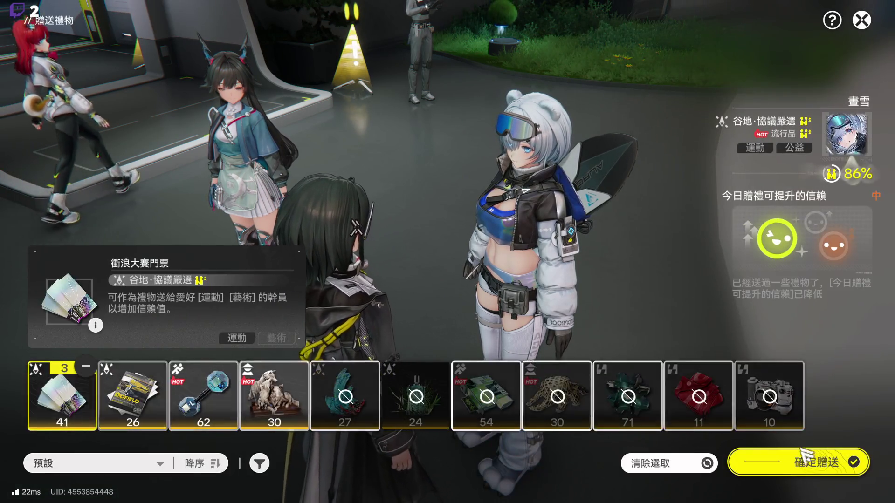
left_click(748, 454)
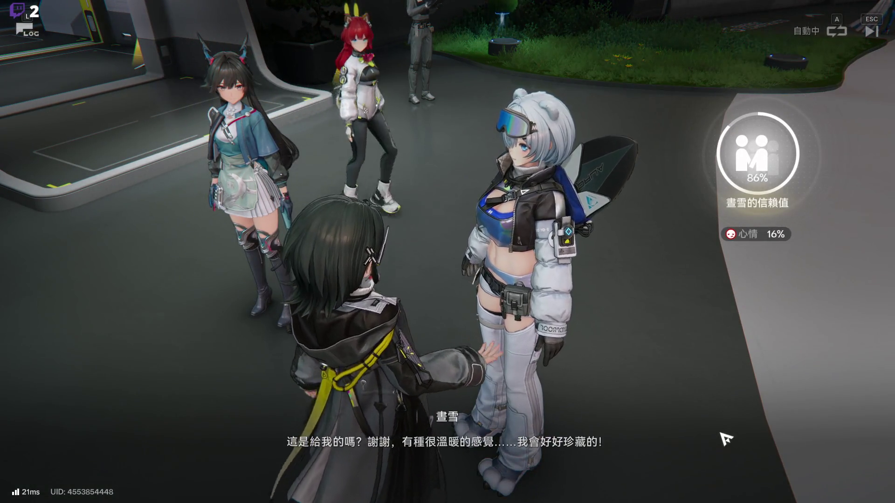
left_click(820, 382)
- Give 秋栗 3 衝浪大賽門票 tickets and end the conversation
key("w")
key("f")
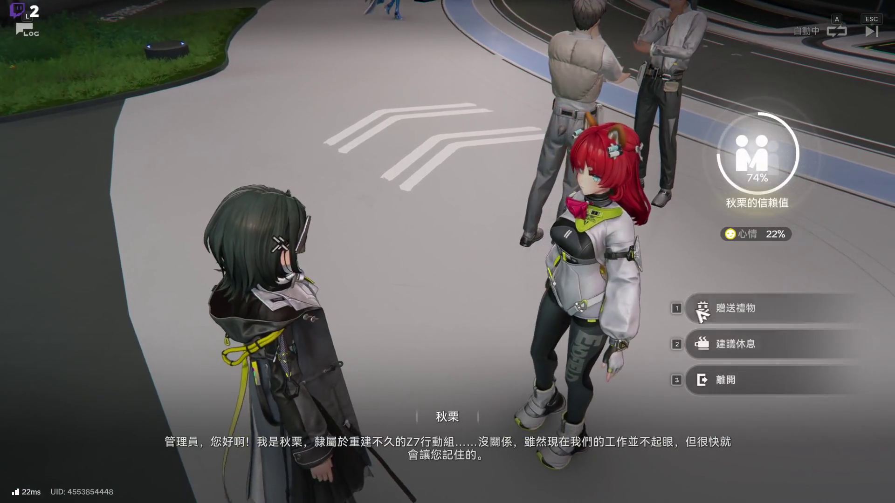
left_click(701, 308)
left_click(62, 397)
left_click(62, 396)
left_click(62, 397)
left_click(801, 462)
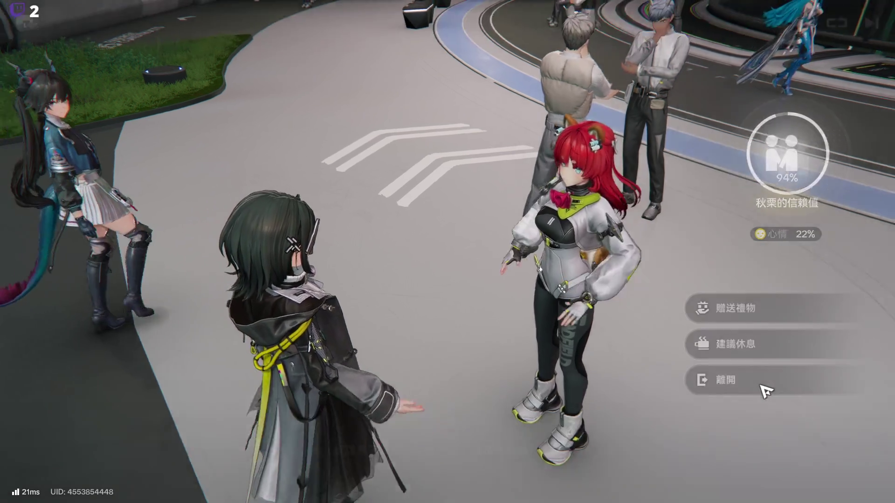
left_click(765, 381)
- Check the operator contact list at the console, then close it and move away
key("w")
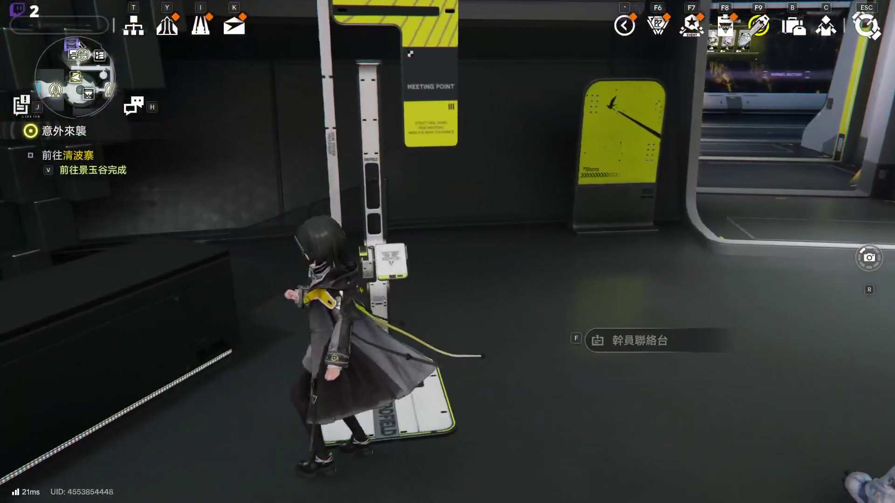
key("f")
scroll(536, 243, "down", 3)
scroll(564, 254, "up", 2)
left_click(769, 98)
key("w")
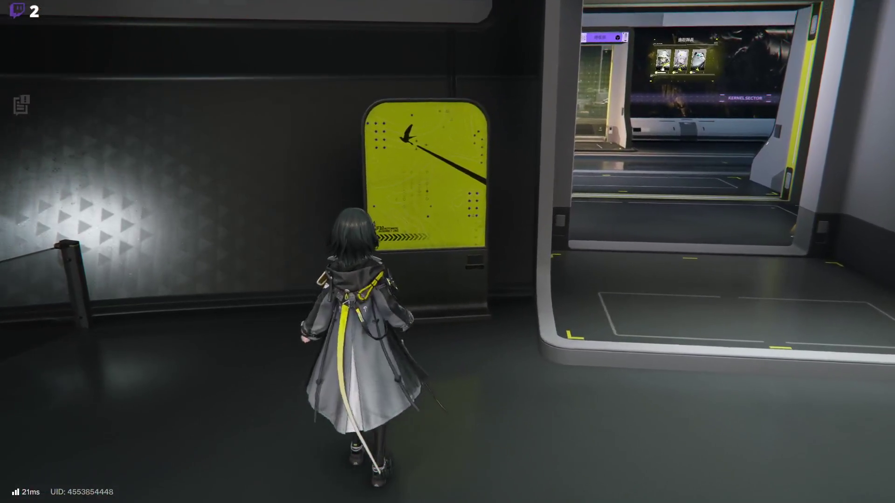
- In 據點管理, trade the maximum of 精選蕎癒膠囊 for vouchers
key("y")
left_click(597, 192)
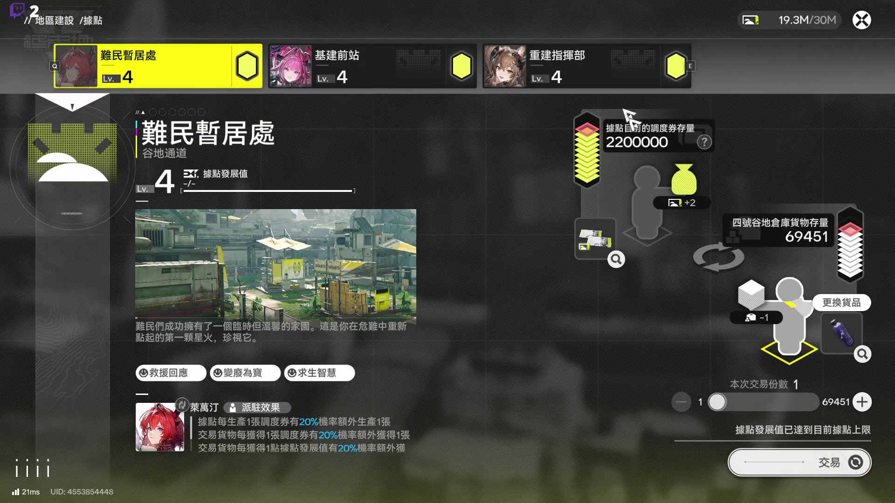
left_click(827, 321)
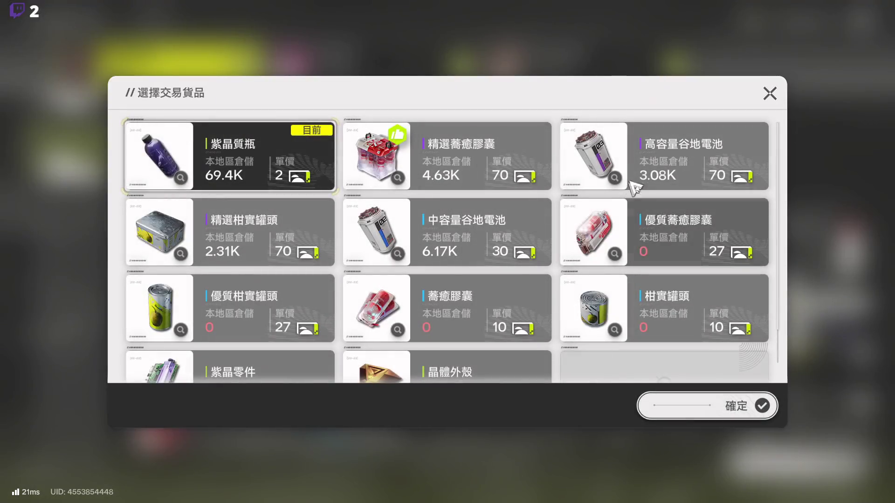
left_click(466, 231)
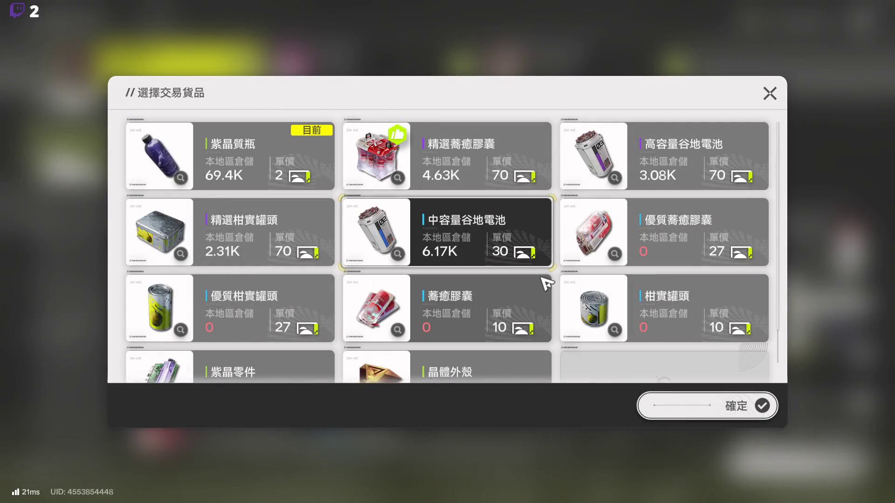
left_click(442, 168)
left_click(744, 413)
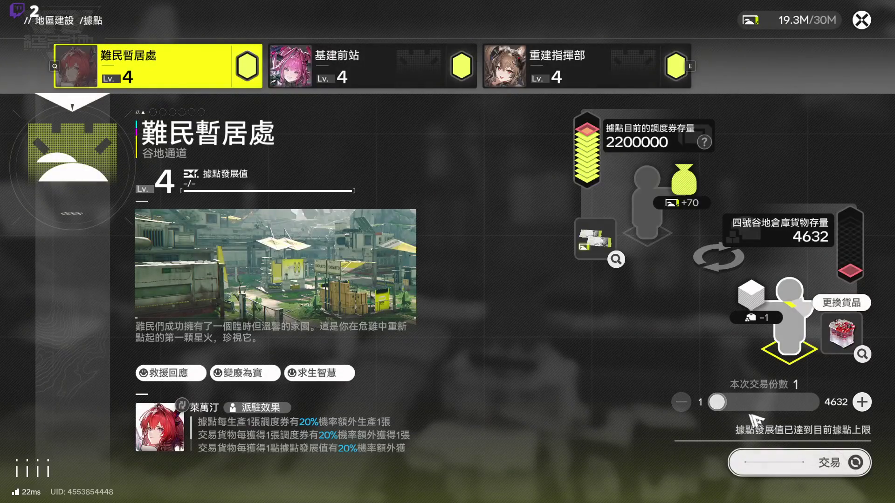
left_click(801, 401)
left_click(799, 462)
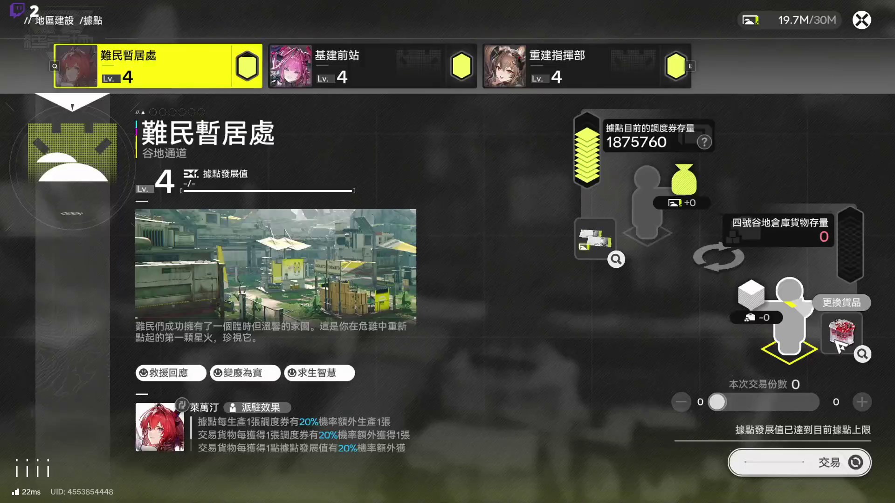
- Trade 中容量谷地電池 for vouchers at the 難民暫居處 outpost
left_click(839, 346)
left_click(306, 233)
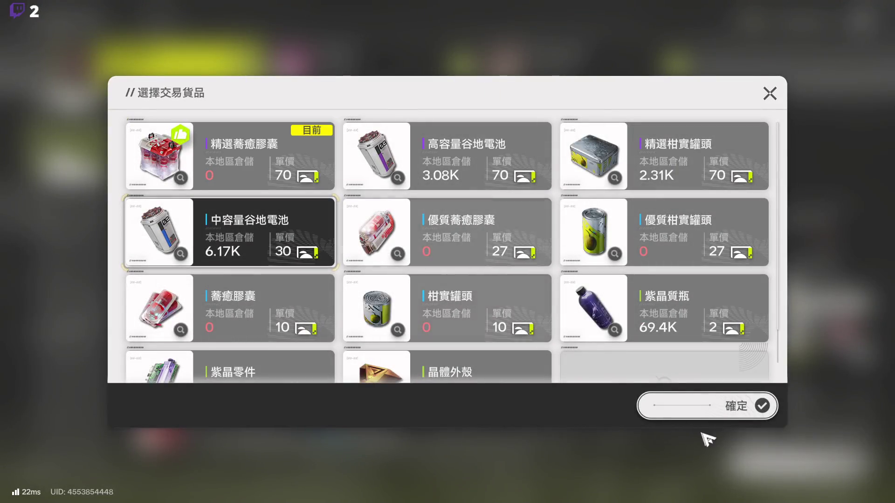
left_click(718, 414)
left_click(835, 461)
- At 基建前站, trade 高容量谷地電池 and all 2316 精選柑實罐頭 for vouchers
key("e")
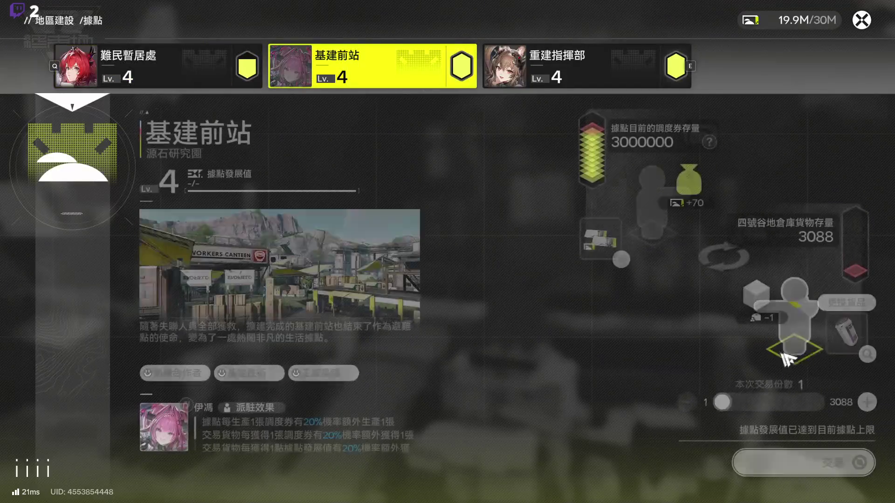
left_click(834, 357)
left_click(714, 416)
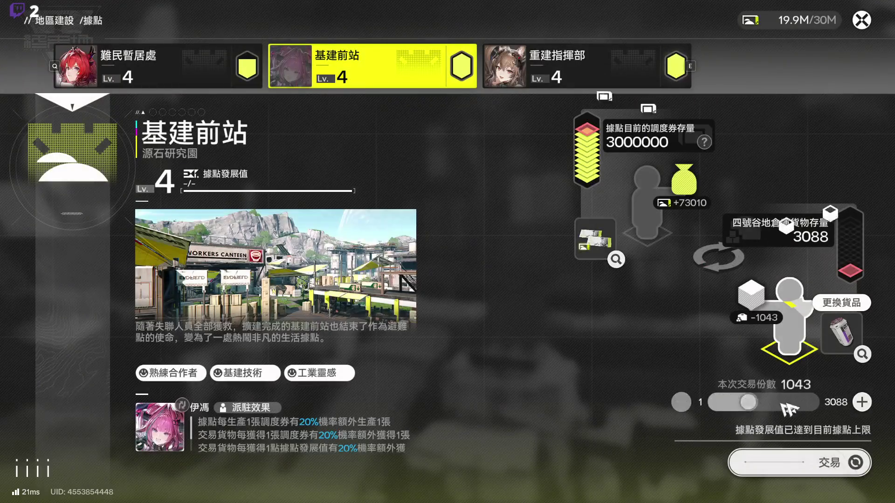
left_click(815, 475)
left_click(842, 351)
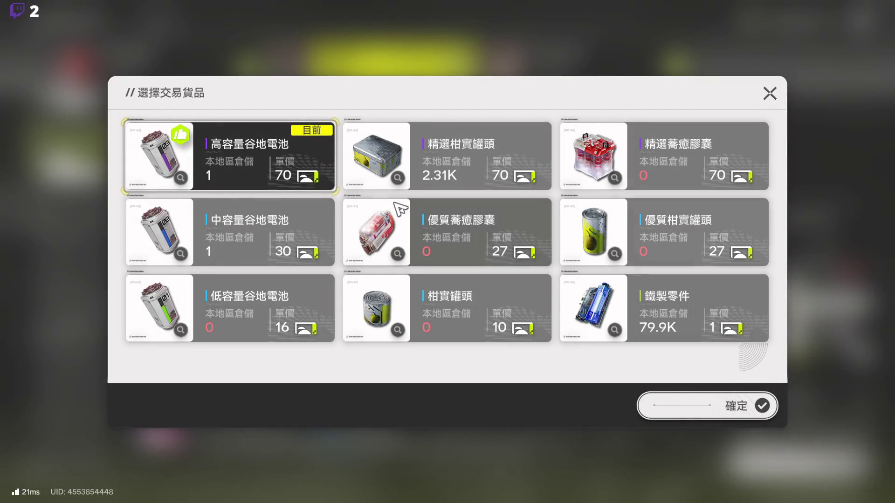
left_click(447, 177)
left_click(711, 406)
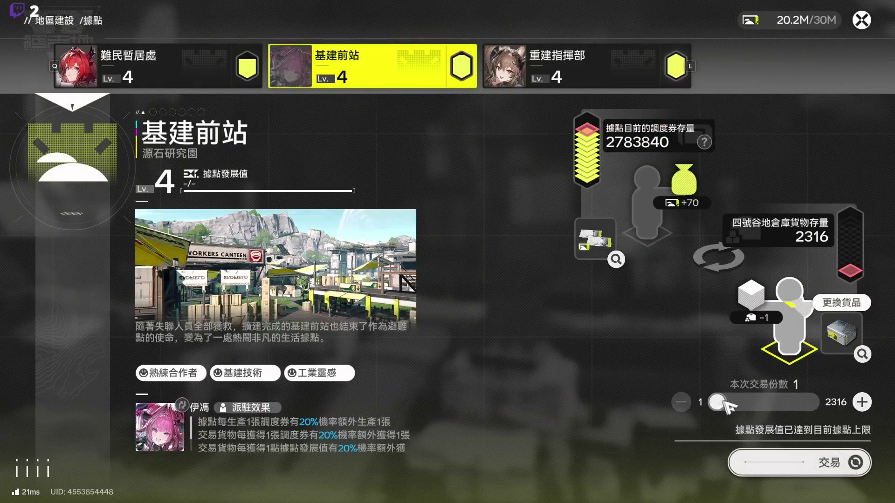
left_click(820, 463)
- Check 重建指揮部's goods without trading, then return to the 四號谷地 overview
key("e")
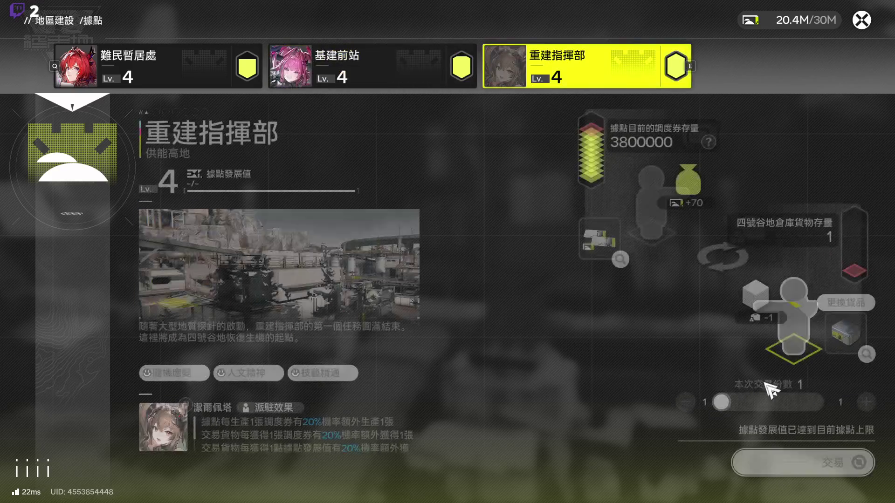
left_click(841, 302)
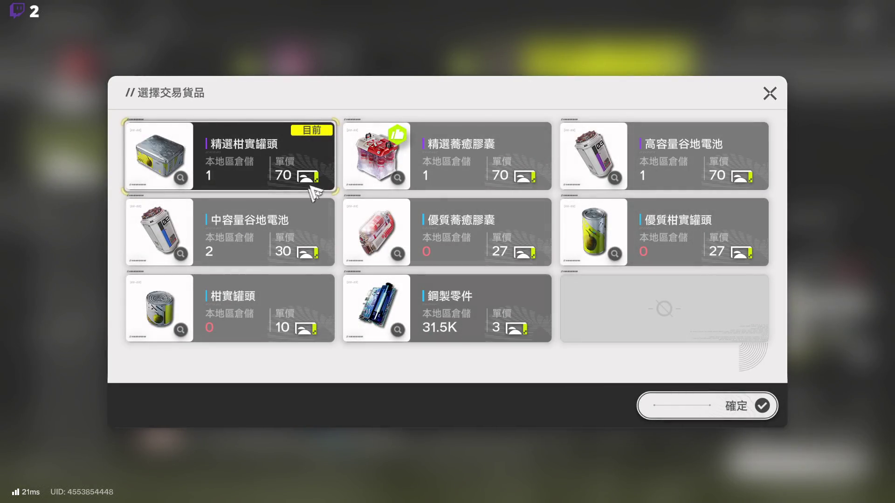
left_click(770, 93)
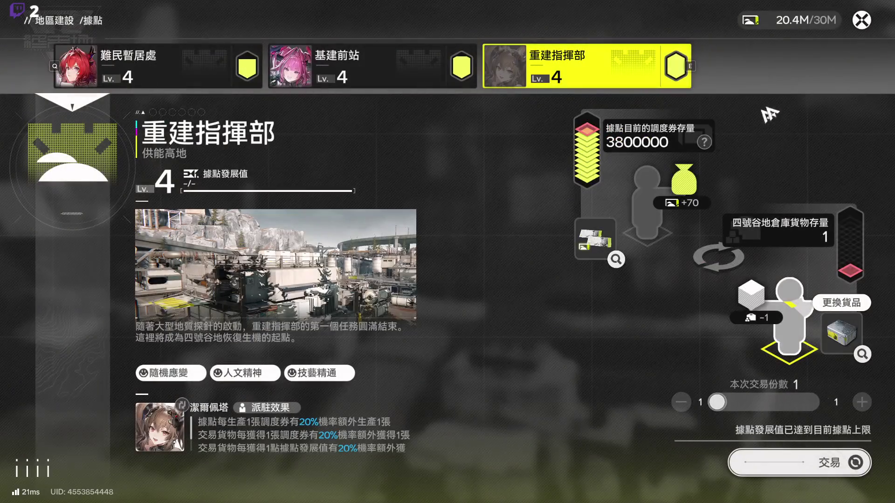
left_click(867, 24)
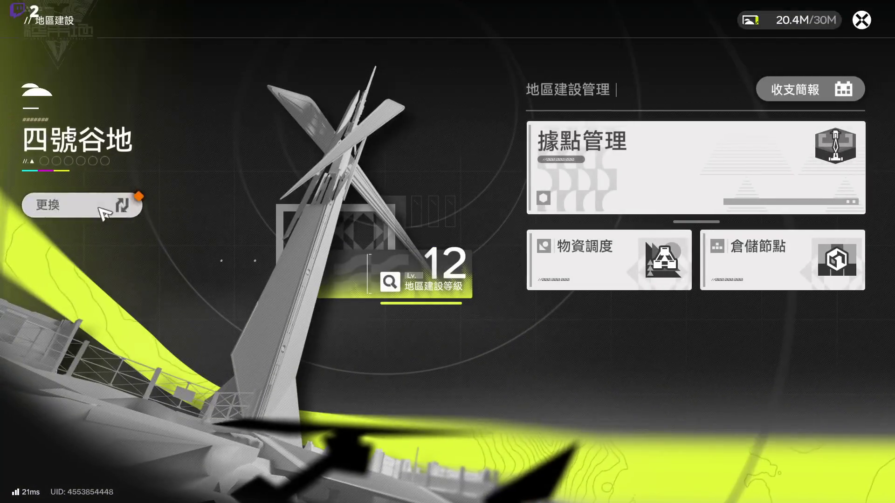
- Switch the active region to 武陵
left_click(135, 205)
left_click(508, 130)
left_click(535, 298)
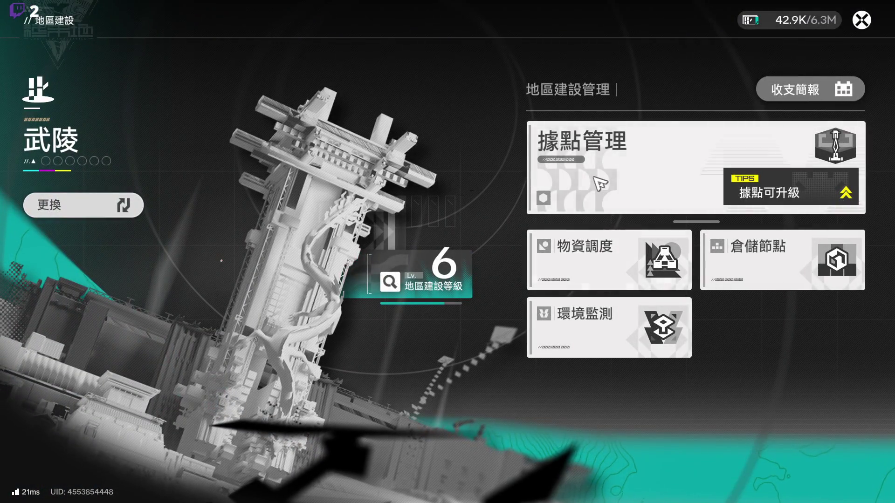
- Trade 錦草飲料 for vouchers at the 天王坪援助點 outpost
left_click(594, 177)
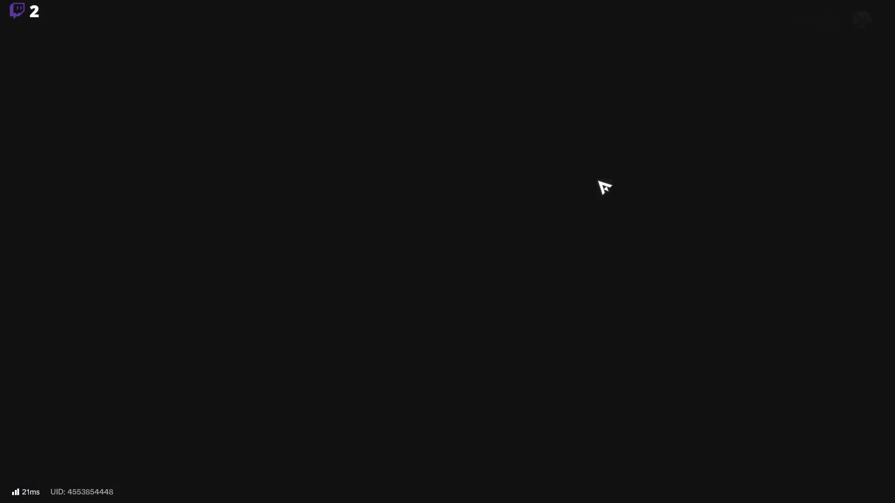
left_click(820, 335)
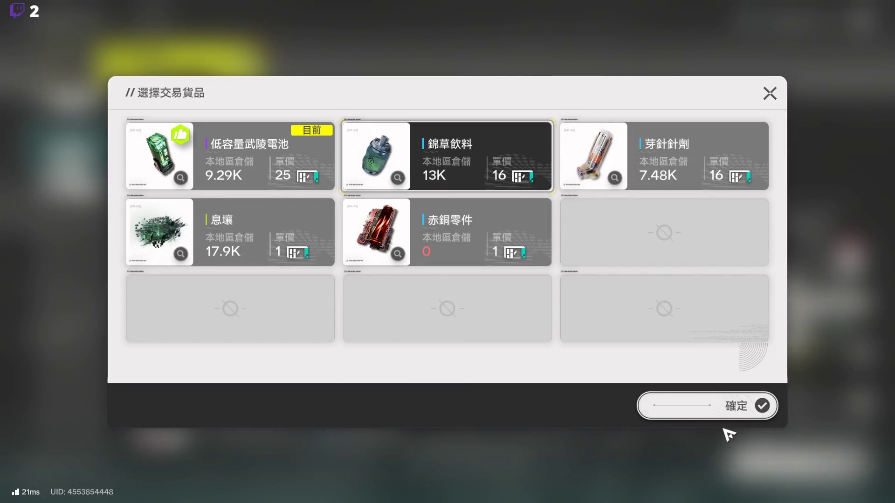
left_click(725, 394)
left_click(817, 472)
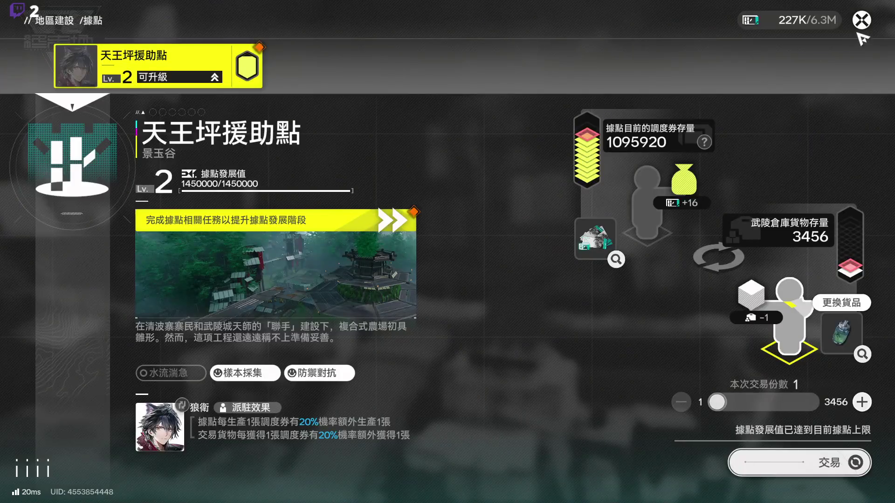
- Buy 65 武陵凍梨貨組 from the flexible-demand goods for 62270 vouchers
left_click(861, 21)
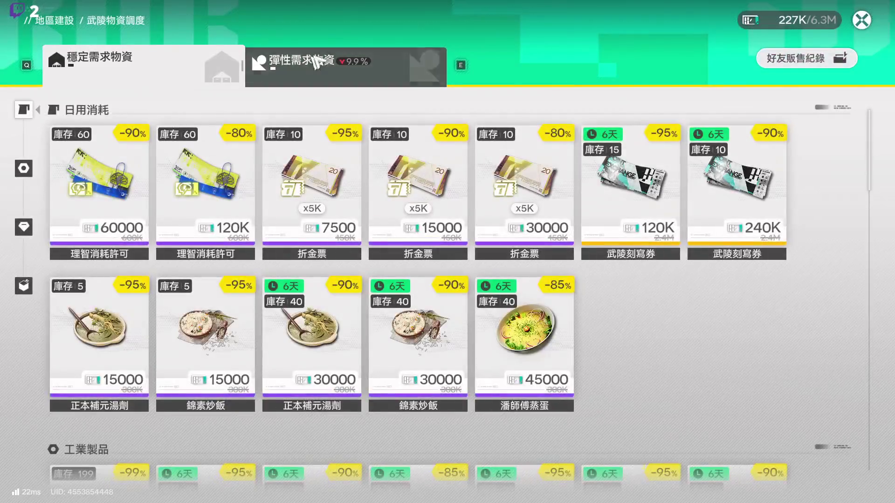
left_click(319, 51)
scroll(399, 319, "down", 1)
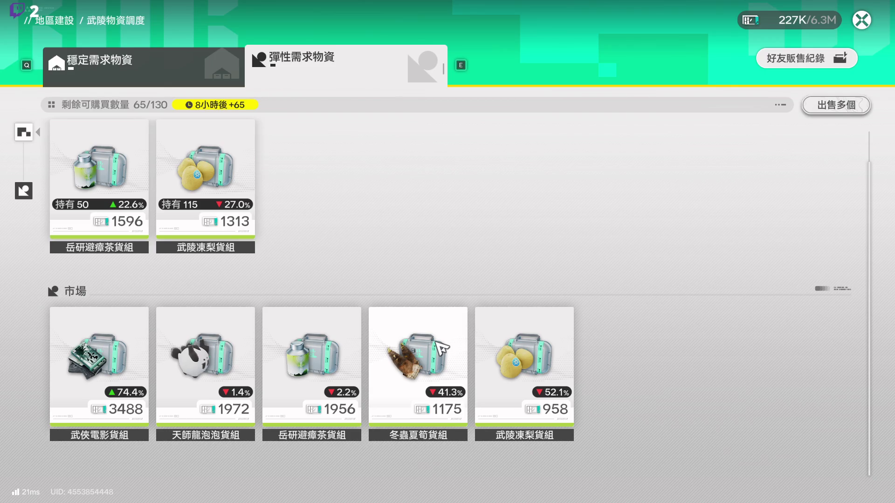
left_click(517, 364)
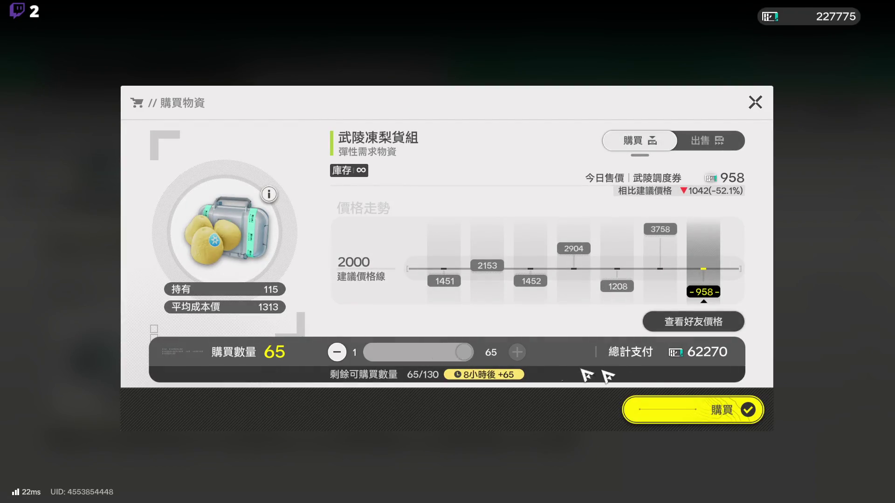
left_click(711, 396)
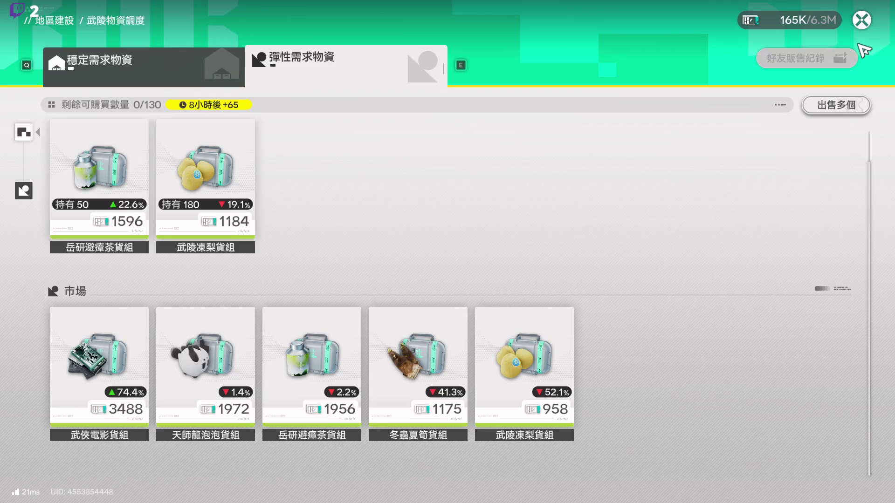